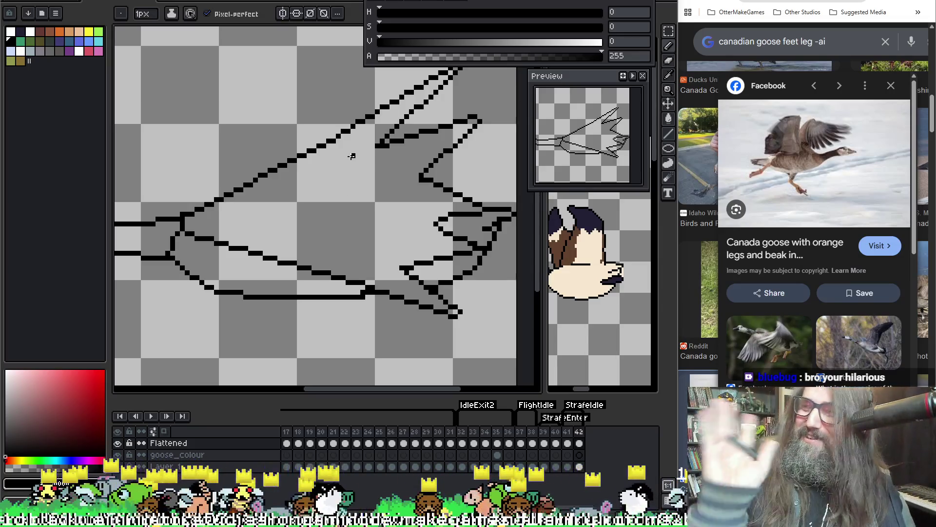
Erase the stray black pixel from the goose foot outline.
scroll(349, 157, down, 2)
scroll(349, 157, up, 3)
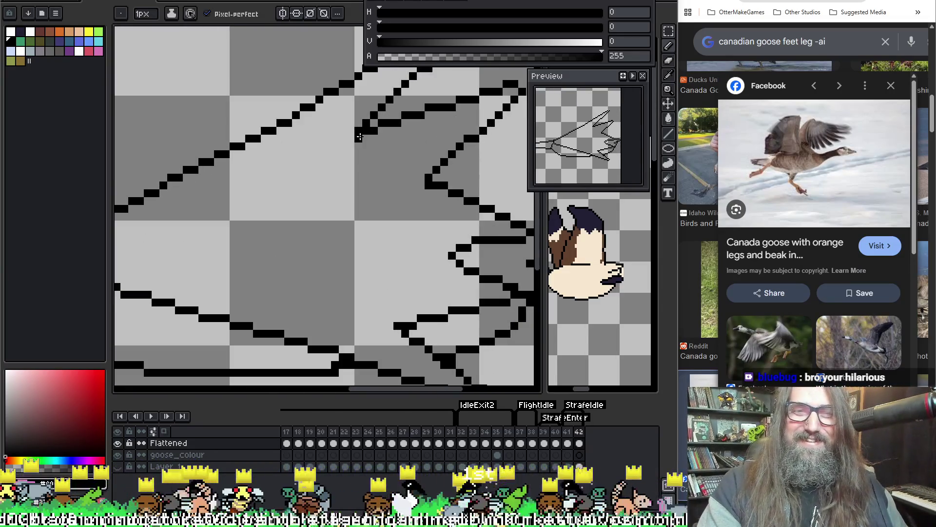
key(e)
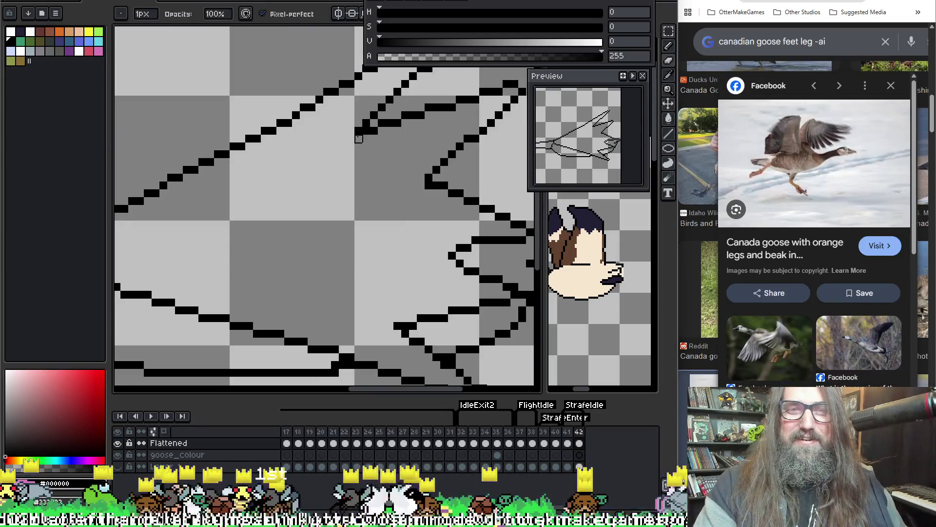
click(359, 131)
key(h)
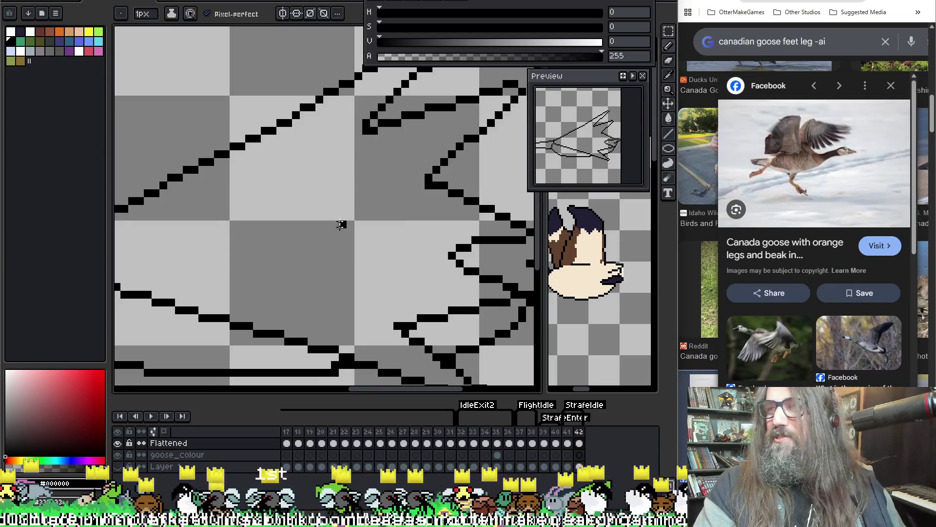
scroll(341, 223, down, 1)
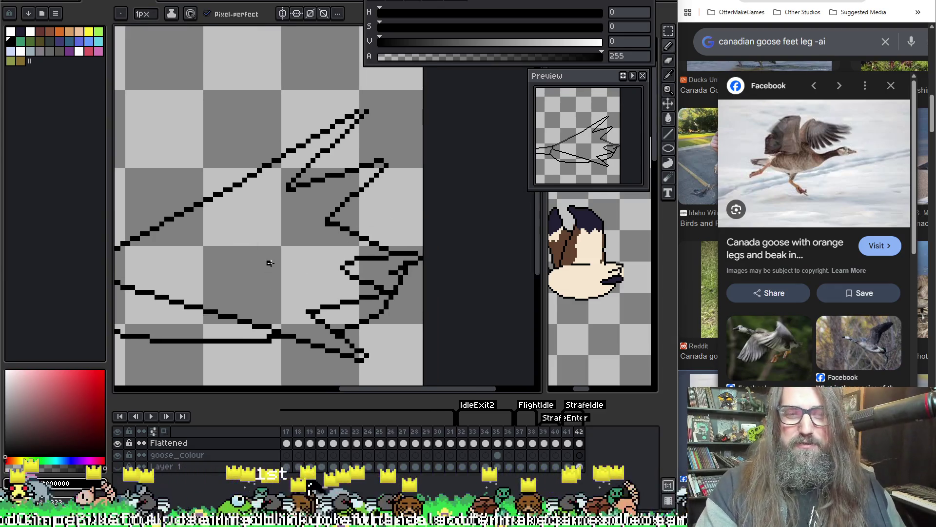
key(space)
scroll(484, 252, down, 3)
key(v)
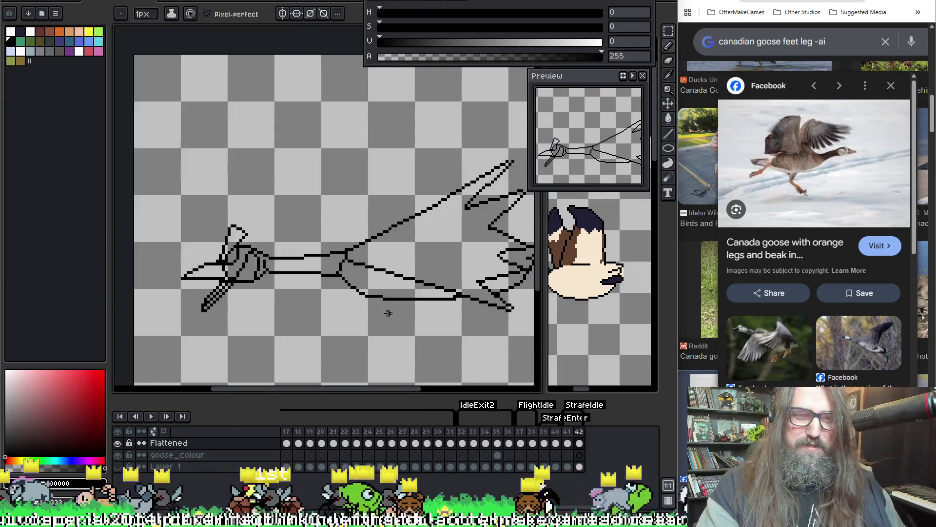
scroll(318, 251, down, 2)
key(b)
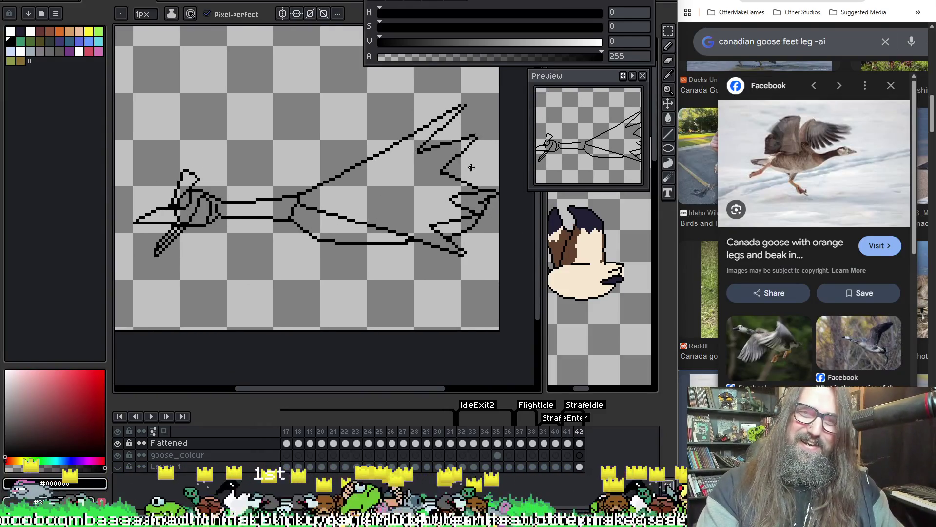
Flip between frames 40, 41 and 42 to compare the leg drawing.
key(Left)
scroll(466, 163, up, 2)
key(Right)
key(Right)
key(Left)
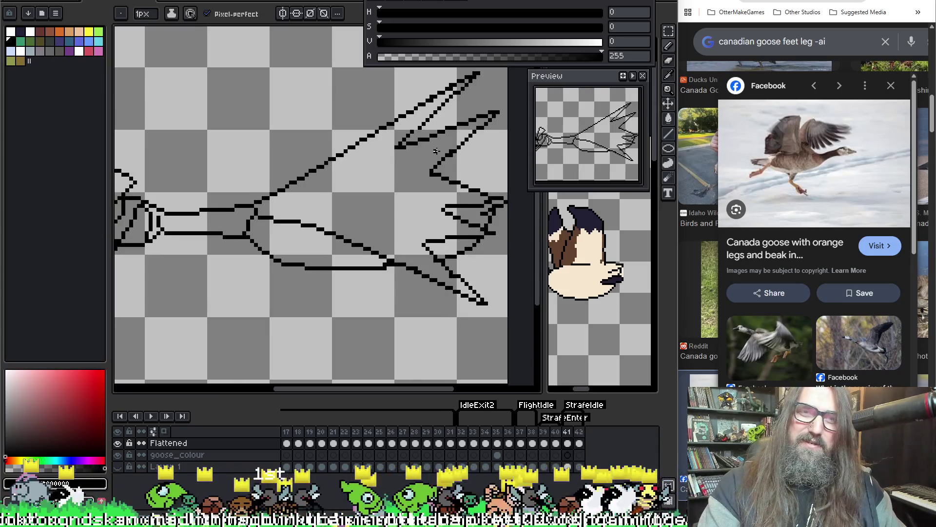
key(Right)
key(Left)
key(Right)
key(Left)
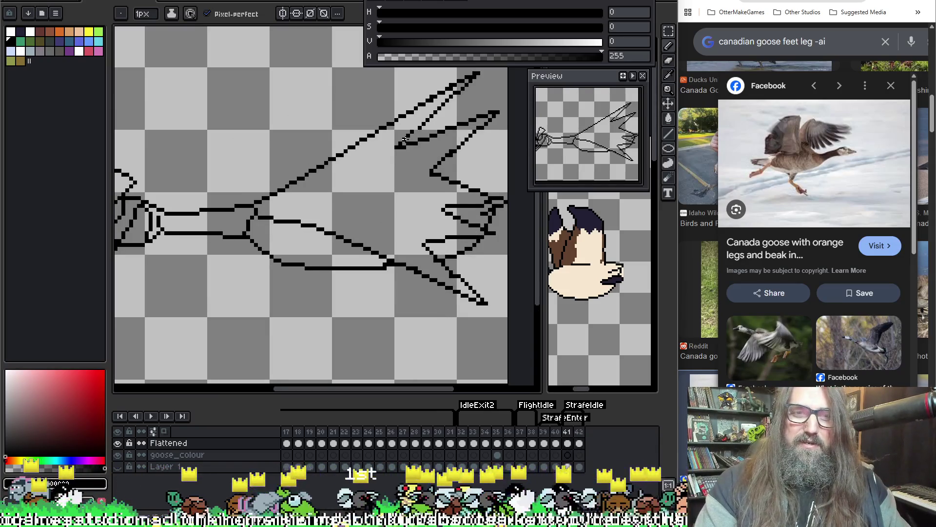
key(Right)
key(Left)
key(Right)
key(Left)
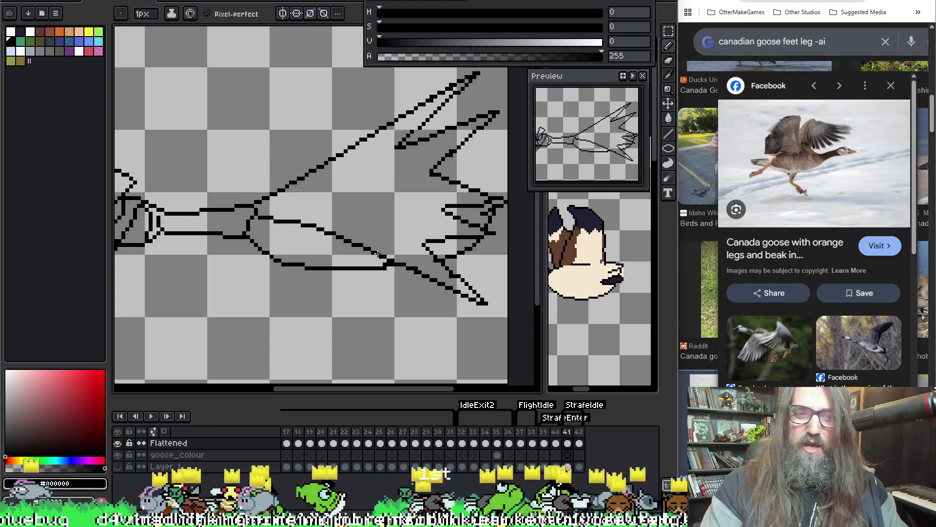
Undo the last pencil stroke and thicken the diagonal webbing line with black pixels.
scroll(390, 249, up, 3)
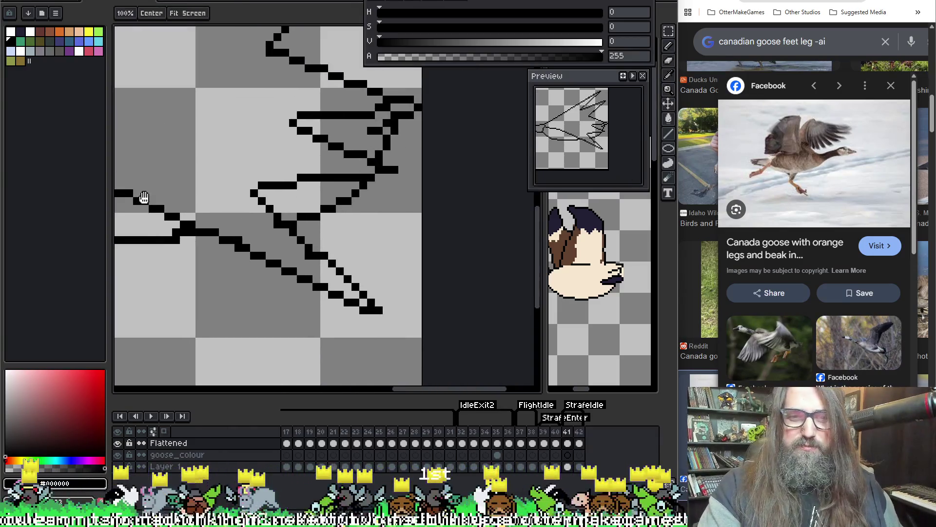
key(i)
key(b)
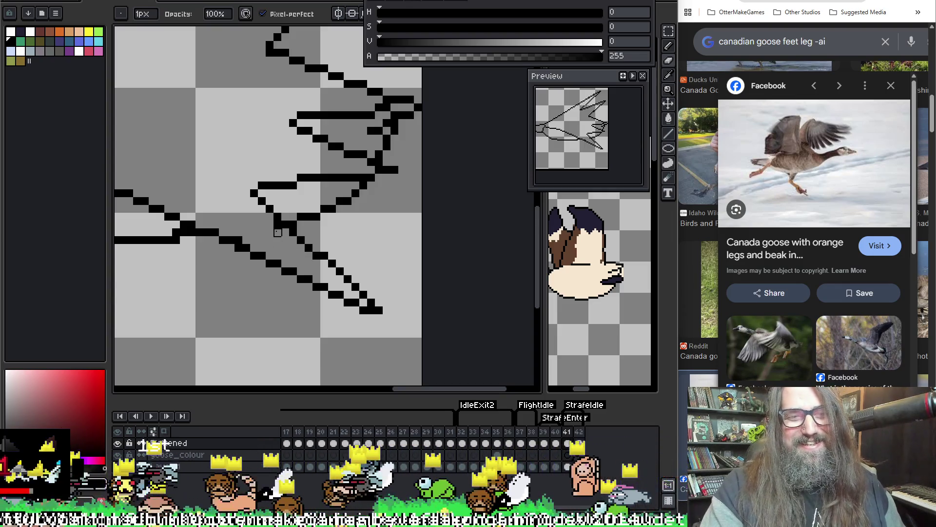
key(ctrl+z)
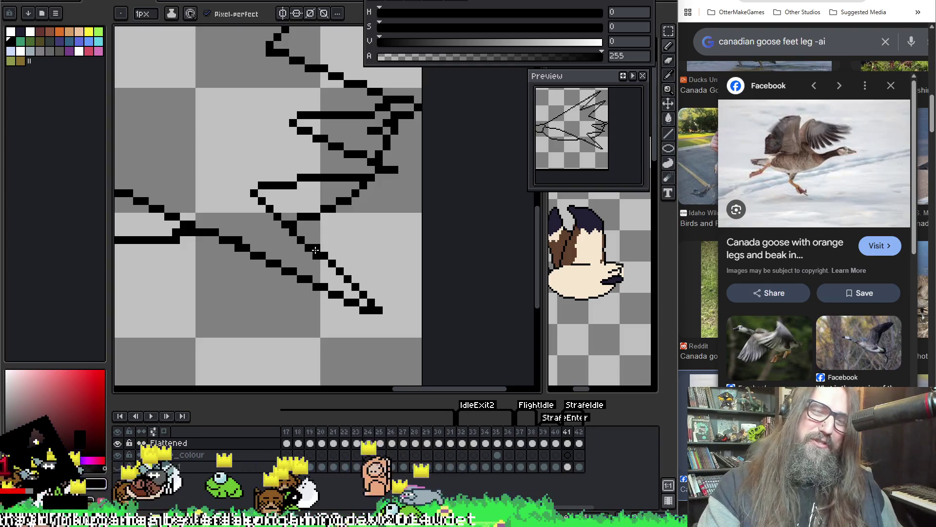
key(m)
key(b)
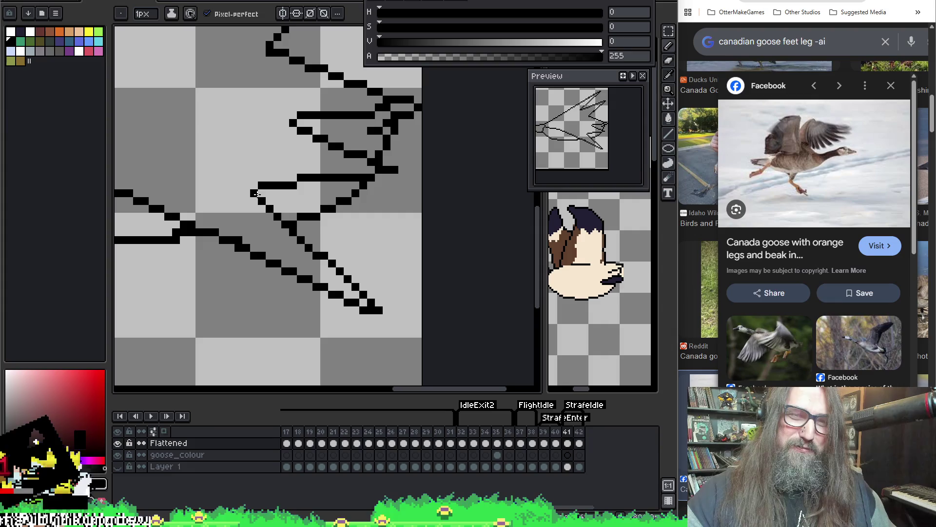
mouse_move(257, 195)
mouse_down()
mouse_move(317, 251)
mouse_move(270, 217)
mouse_up()
key(e)
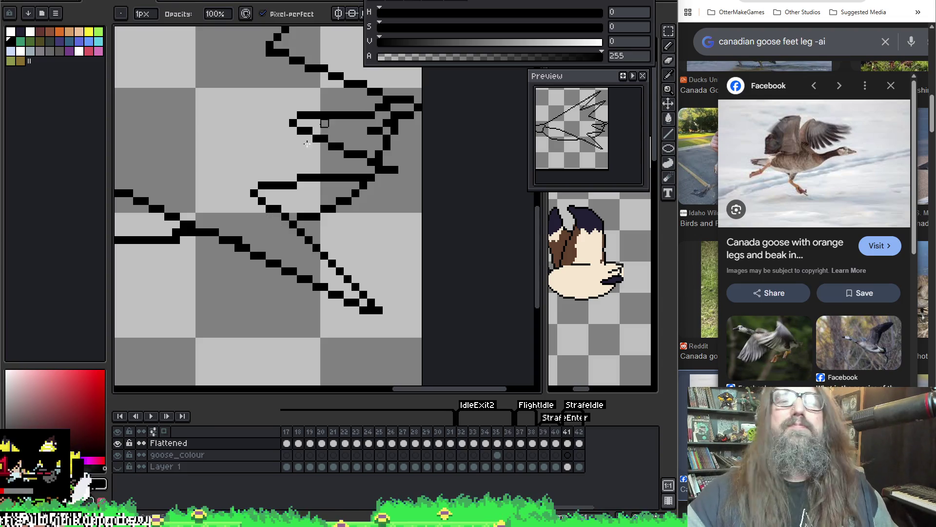
key(b)
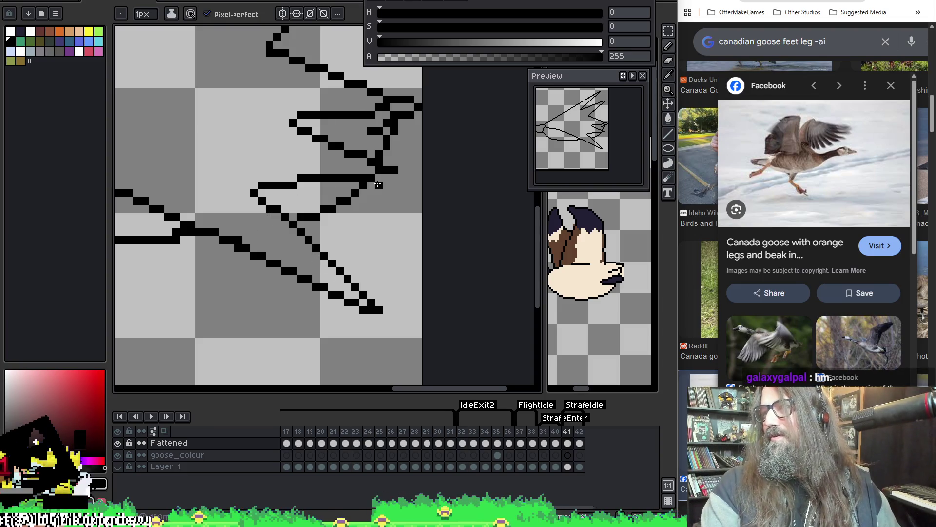
Fix the toe joint: add a black pixel there and erase stray pixels on the webbing.
scroll(310, 211, down, 2)
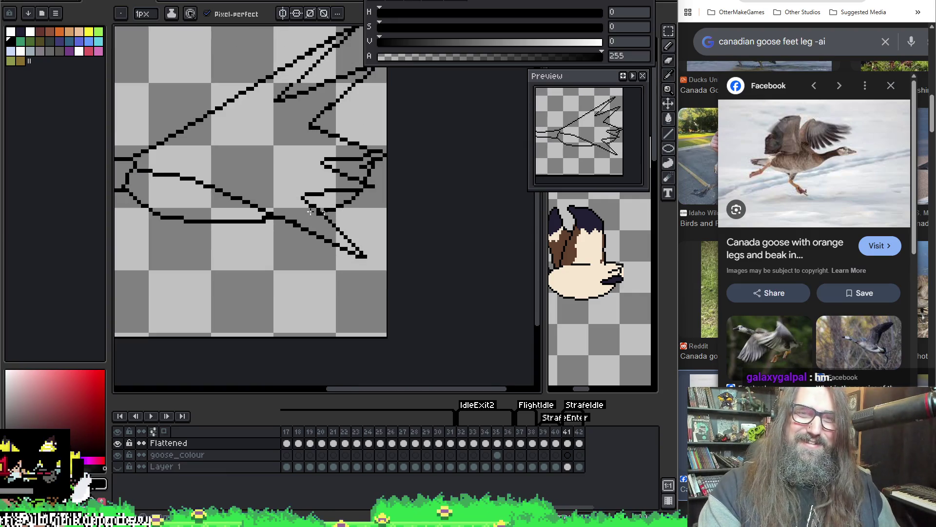
scroll(310, 212, down, 1)
scroll(242, 252, up, 1)
drag(241, 252, 331, 242)
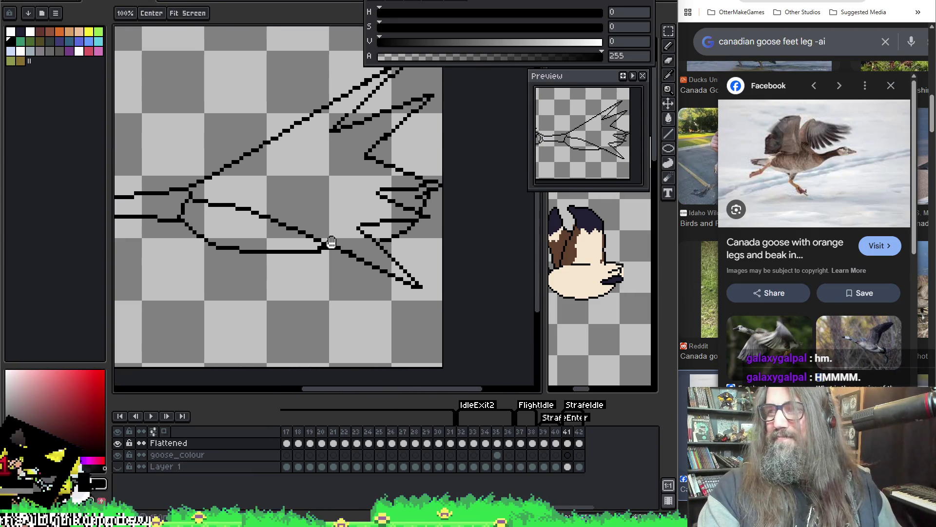
scroll(331, 242, up, 4)
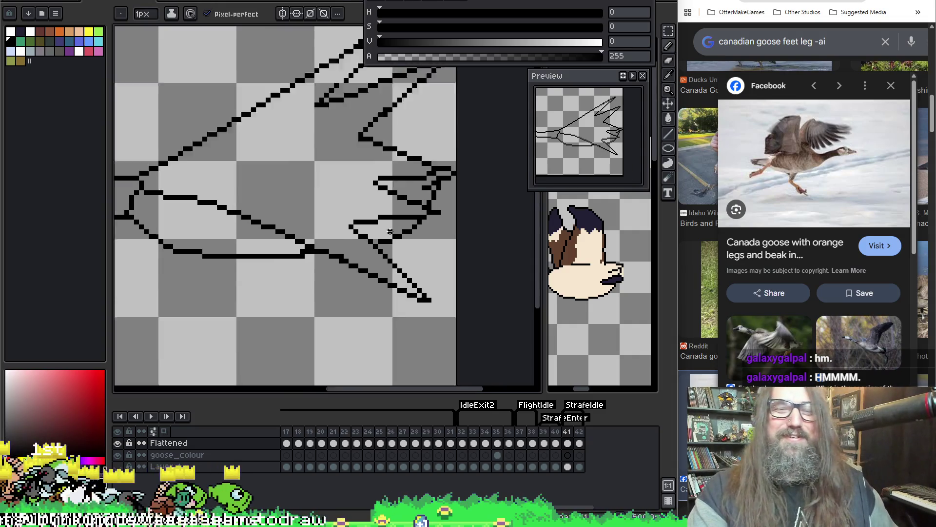
key(e)
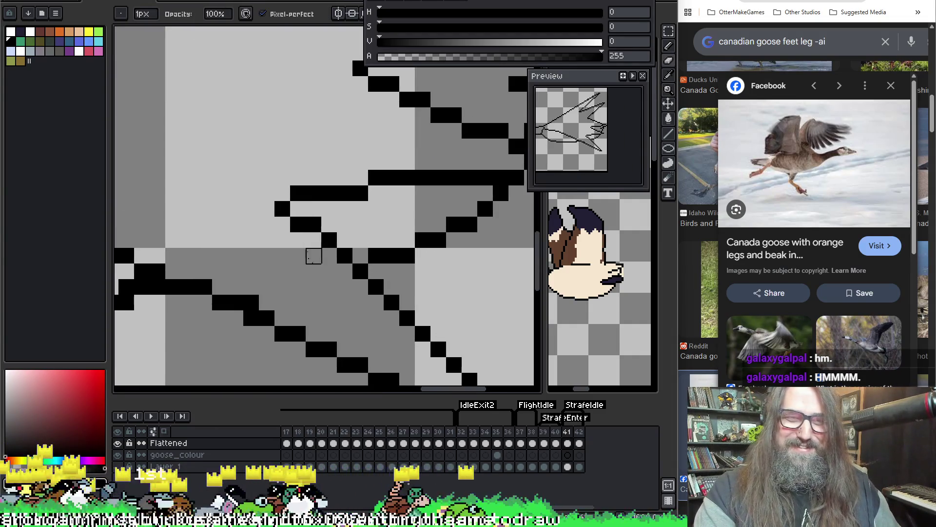
scroll(313, 258, down, 3)
scroll(296, 277, up, 1)
scroll(297, 277, up, 4)
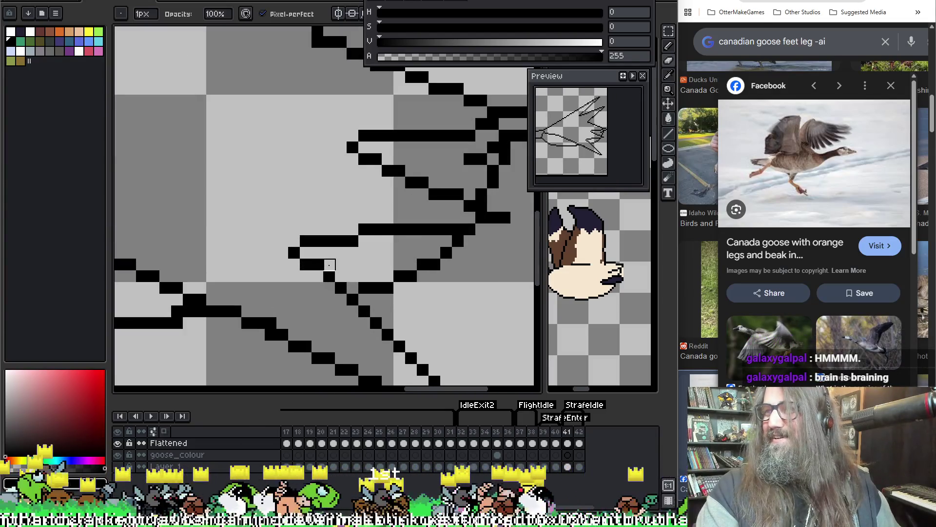
key(b)
click(305, 253)
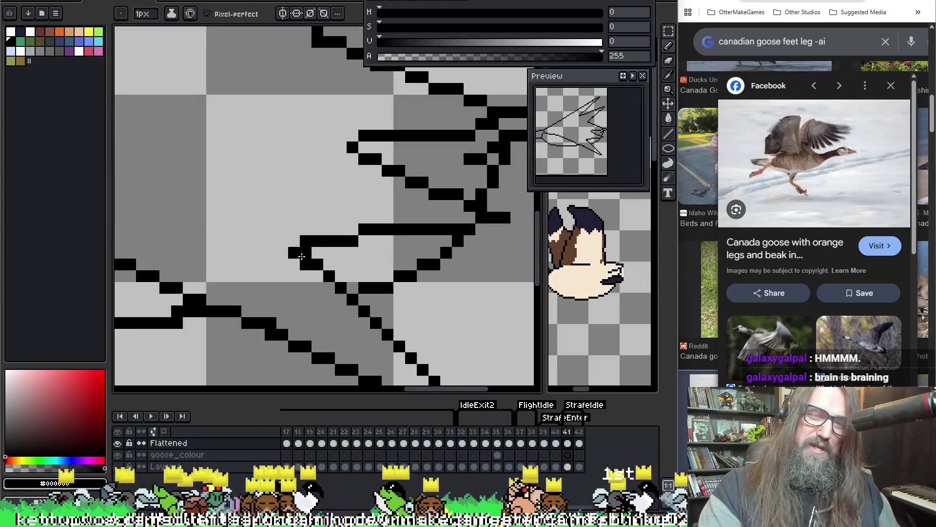
key(e)
click(306, 264)
click(294, 252)
click(306, 241)
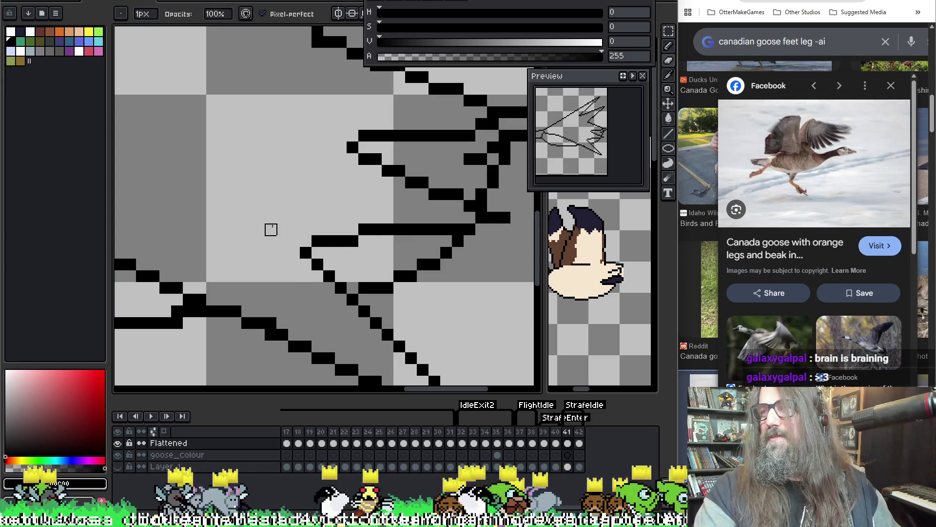
scroll(294, 171, down, 4)
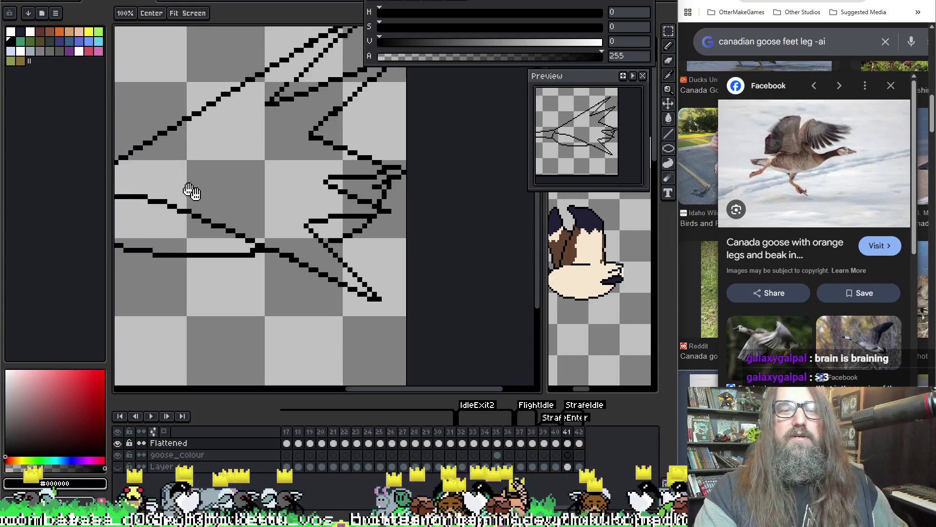
Erase two stray pixels on the upper toe outlines, then pan to review the foot.
mouse_move(188, 192)
mouse_down()
mouse_move(285, 198)
mouse_move(324, 254)
mouse_move(286, 234)
mouse_up()
scroll(286, 234, up, 5)
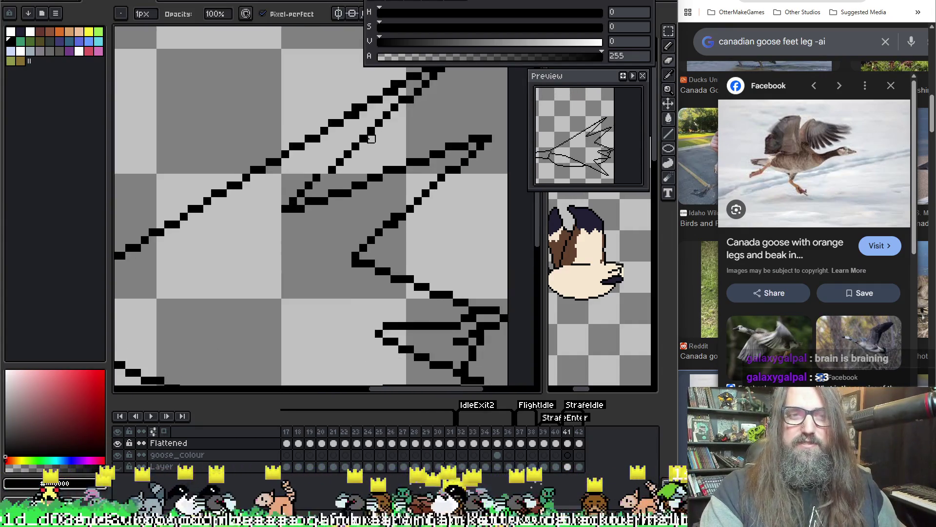
click(322, 165)
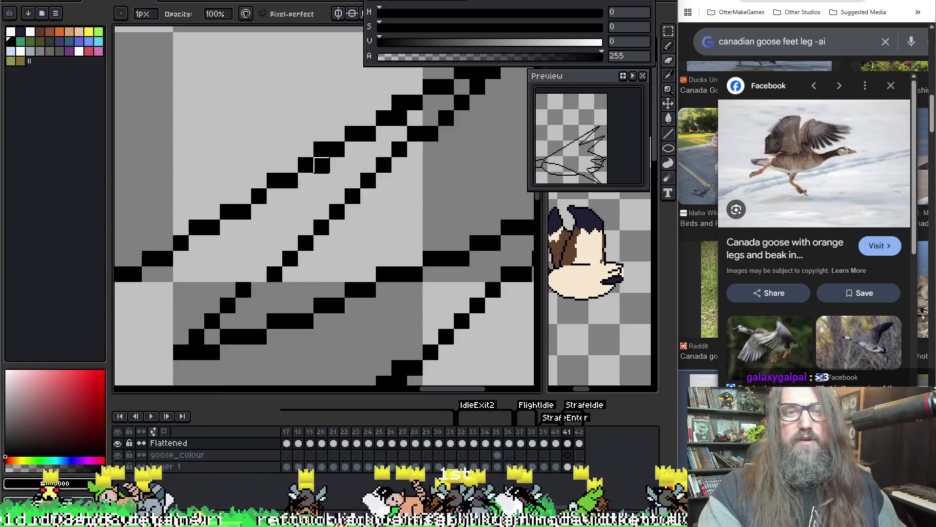
click(400, 118)
mouse_move(446, 181)
mouse_down()
mouse_move(387, 198)
mouse_move(349, 250)
mouse_move(412, 224)
mouse_move(468, 151)
mouse_move(349, 265)
mouse_move(340, 157)
mouse_move(352, 133)
mouse_up()
scroll(468, 151, down, 1)
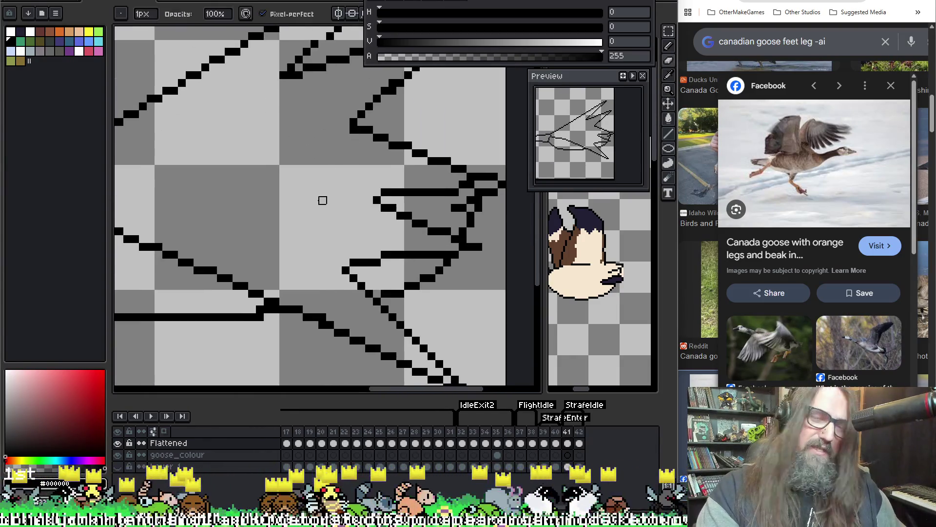
drag(387, 233, 476, 244)
mouse_move(299, 169)
mouse_down()
mouse_move(365, 170)
mouse_move(412, 195)
mouse_move(259, 144)
mouse_move(330, 273)
mouse_move(309, 182)
mouse_up()
scroll(262, 152, down, 1)
scroll(263, 153, up, 1)
scroll(310, 182, down, 1)
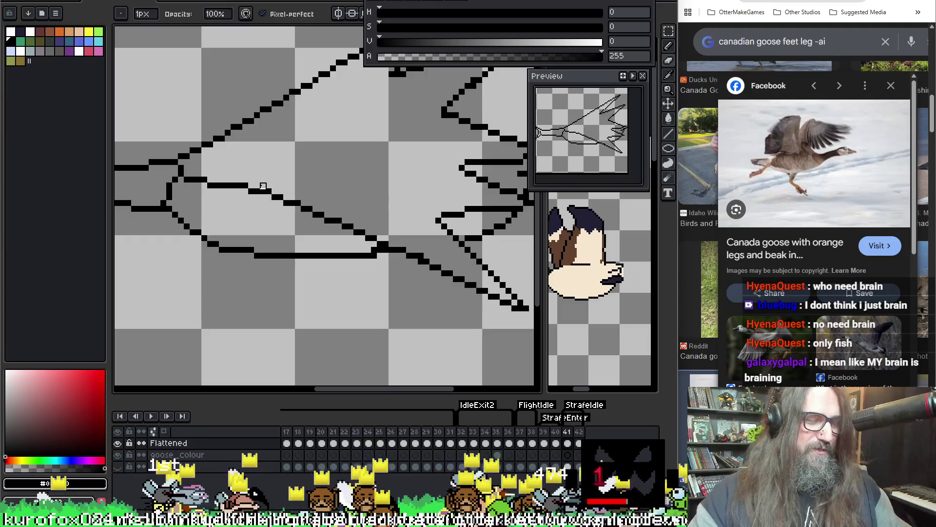
Sweep a 6px eraser over the inner foot line and its leftover stub.
key(e)
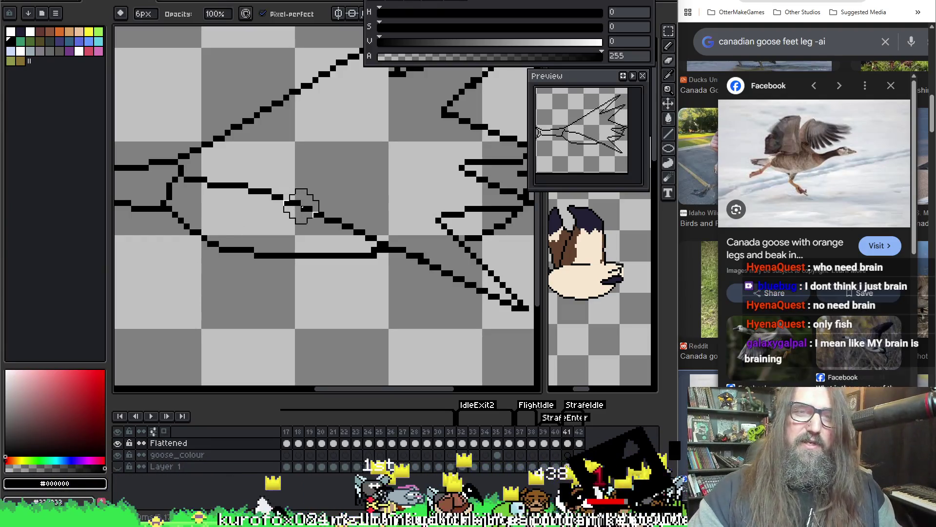
drag(299, 203, 371, 238)
drag(348, 194, 230, 188)
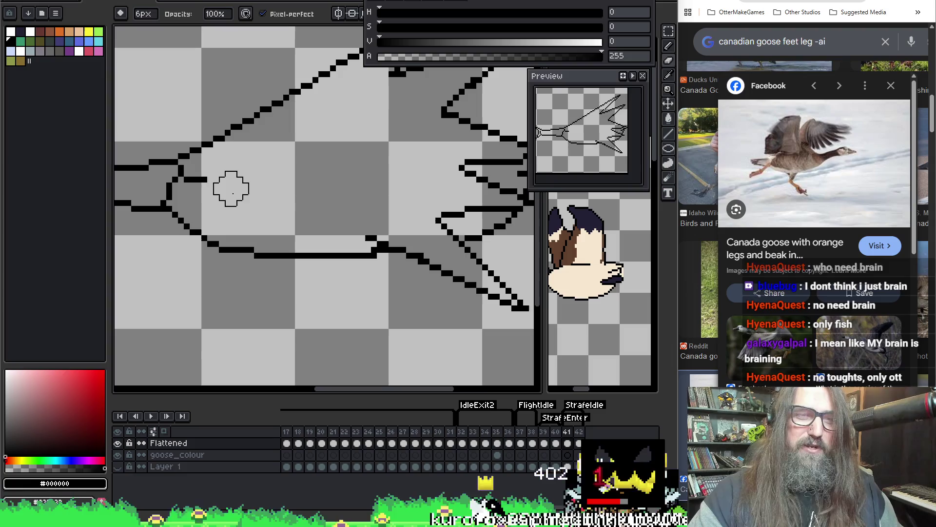
click(207, 181)
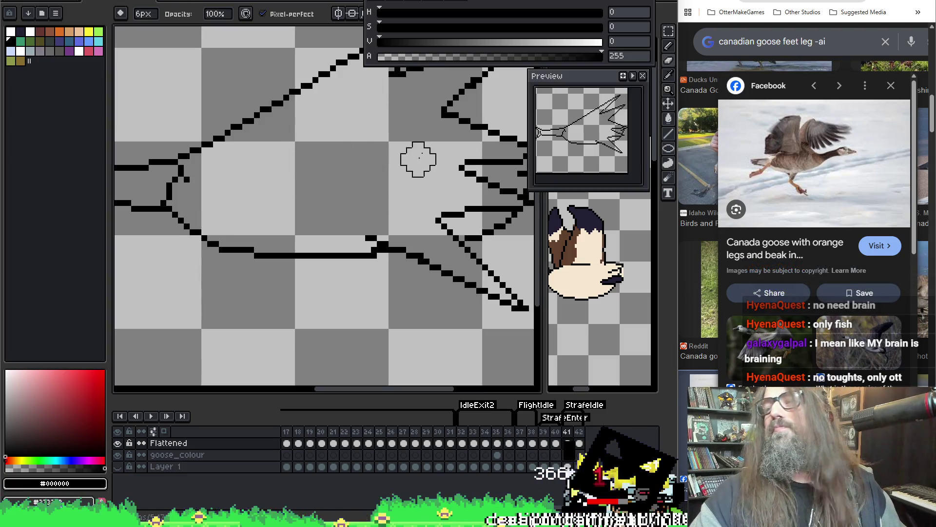
key(b)
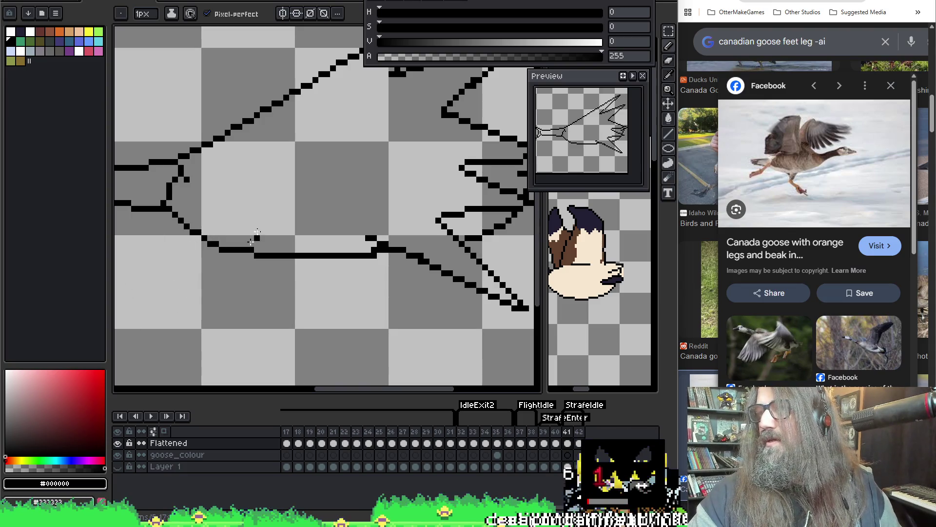
Draw a new inner line across the webbed foot and touch up a toe-outline pixel.
drag(267, 192, 264, 201)
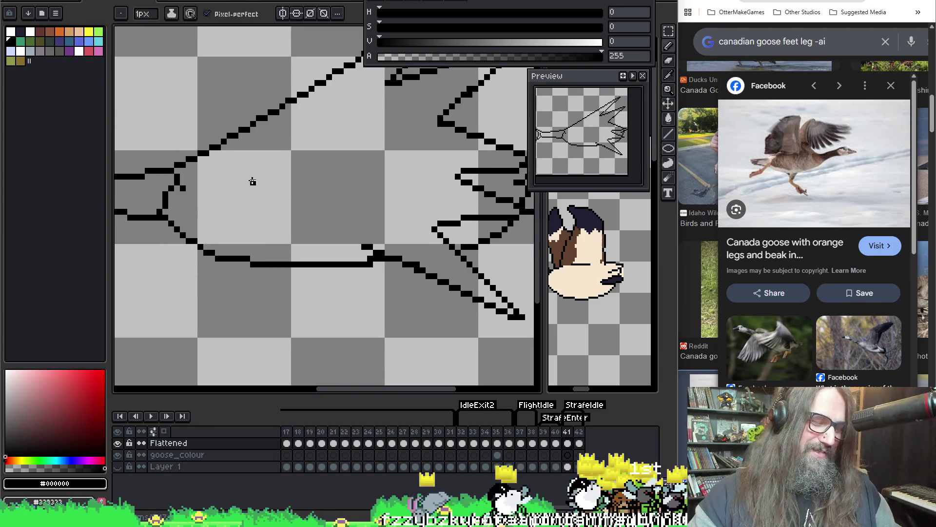
drag(186, 189, 361, 242)
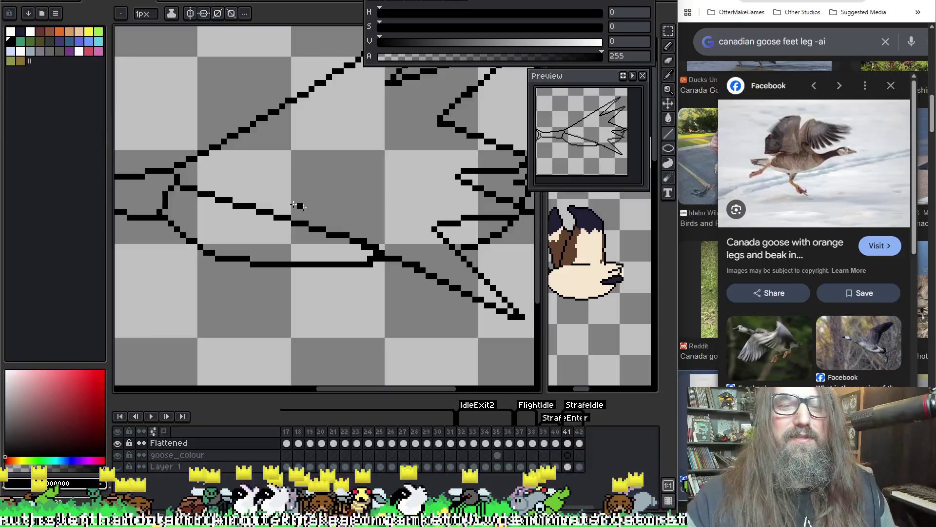
key(e)
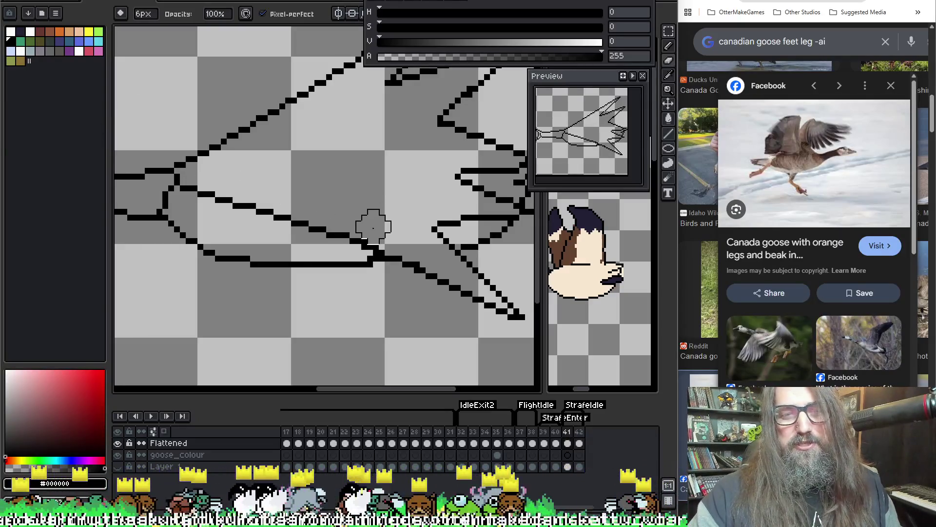
scroll(341, 262, down, 1)
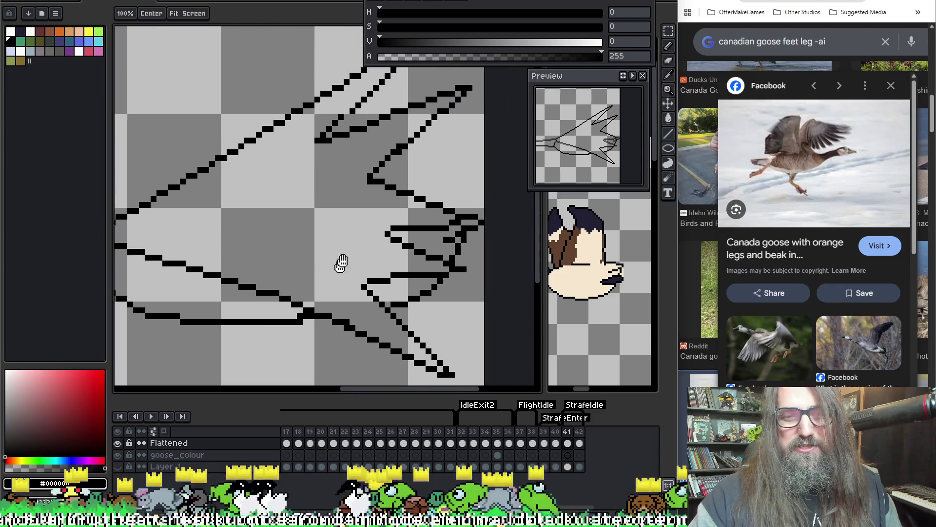
scroll(343, 315, up, 1)
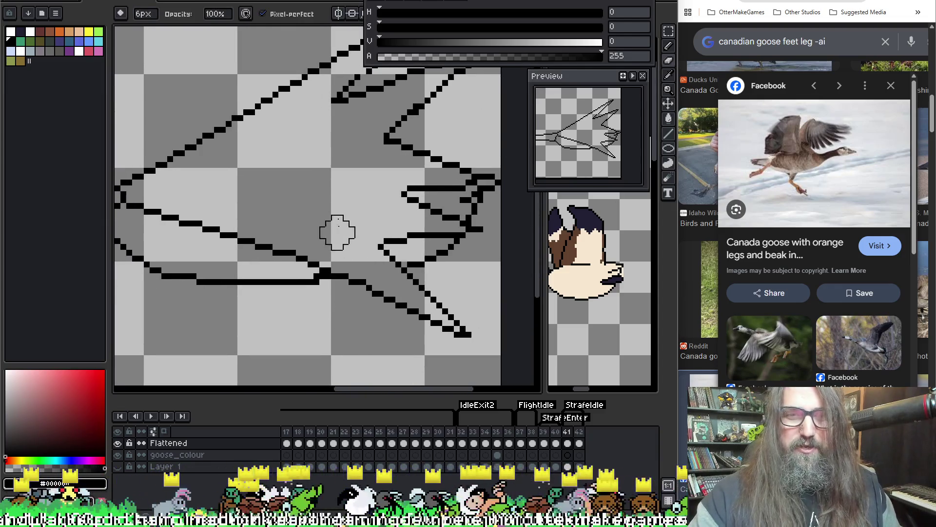
scroll(338, 219, down, 1)
scroll(357, 159, up, 1)
key(b)
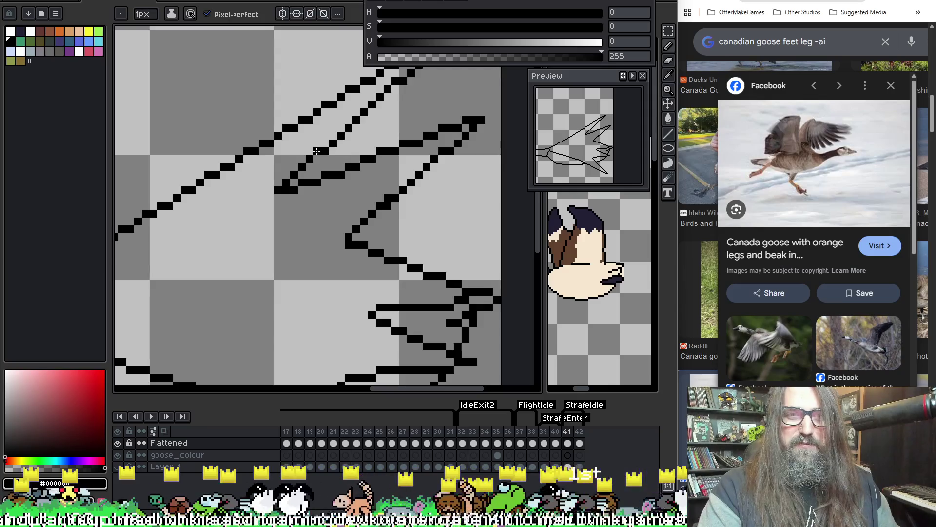
key(e)
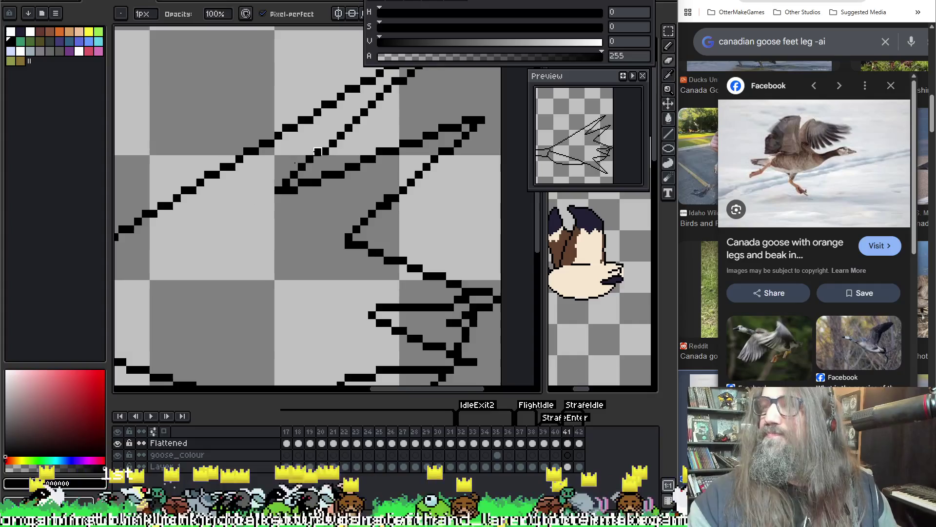
click(317, 151)
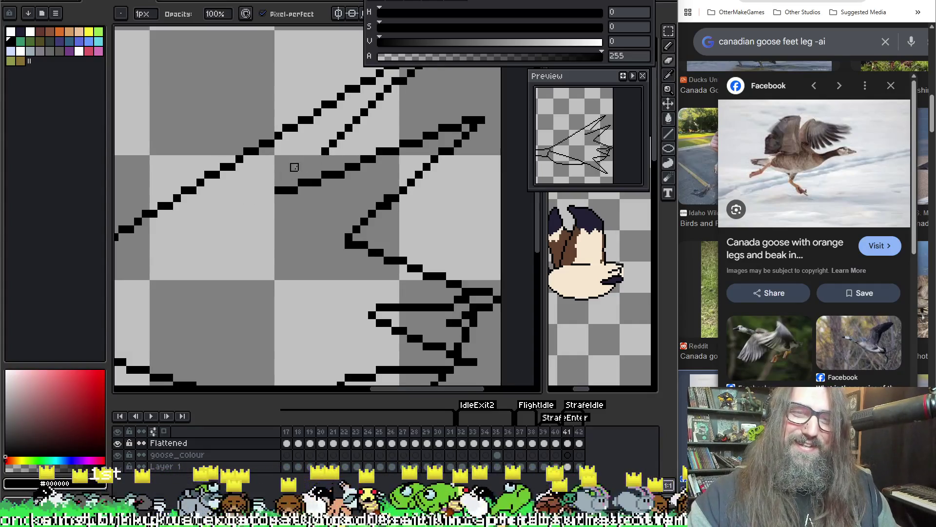
key(b)
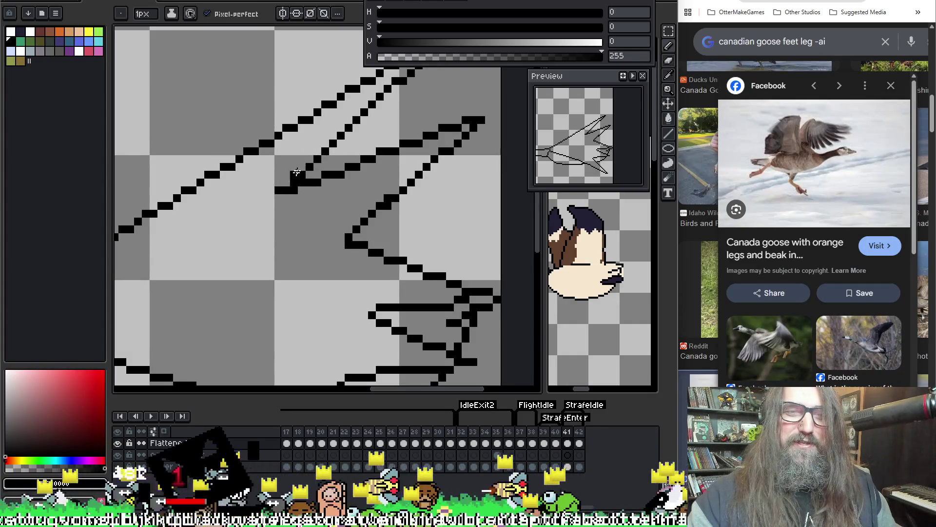
key(e)
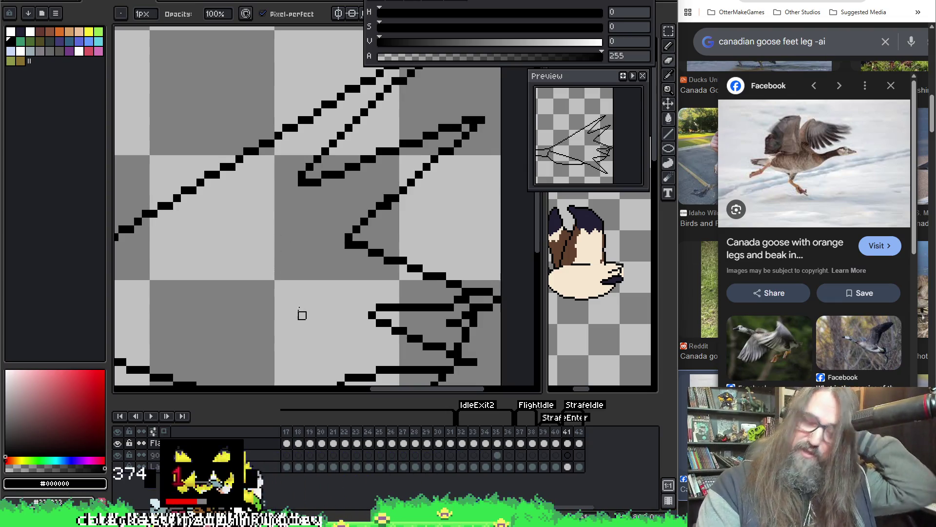
Undo stray pixels and the line's start so it begins partway into the foot.
scroll(302, 315, down, 3)
scroll(317, 251, up, 2)
drag(309, 215, 370, 230)
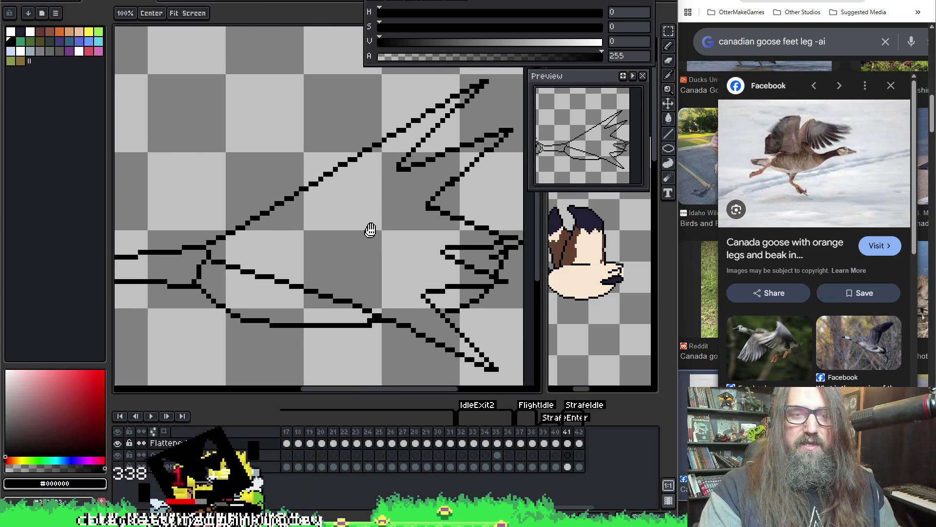
scroll(342, 244, up, 2)
scroll(312, 254, down, 3)
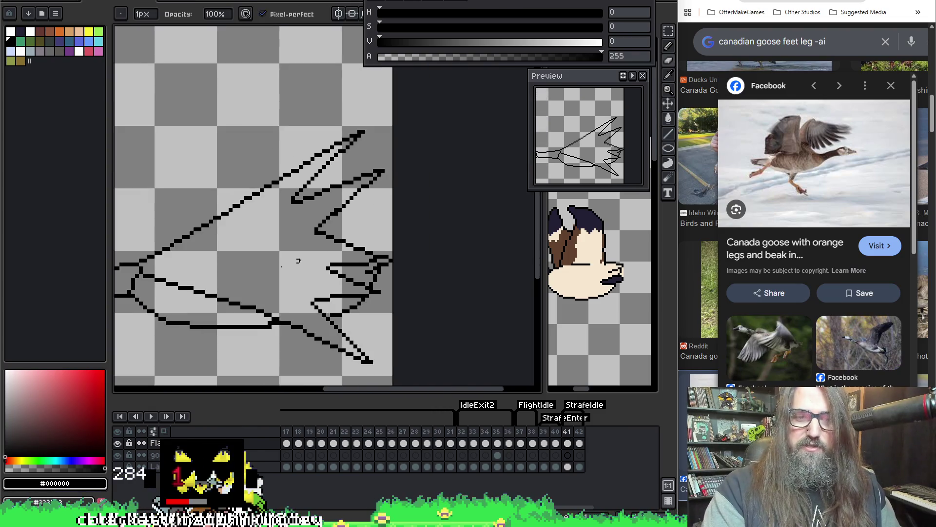
scroll(351, 263, down, 1)
scroll(425, 219, up, 1)
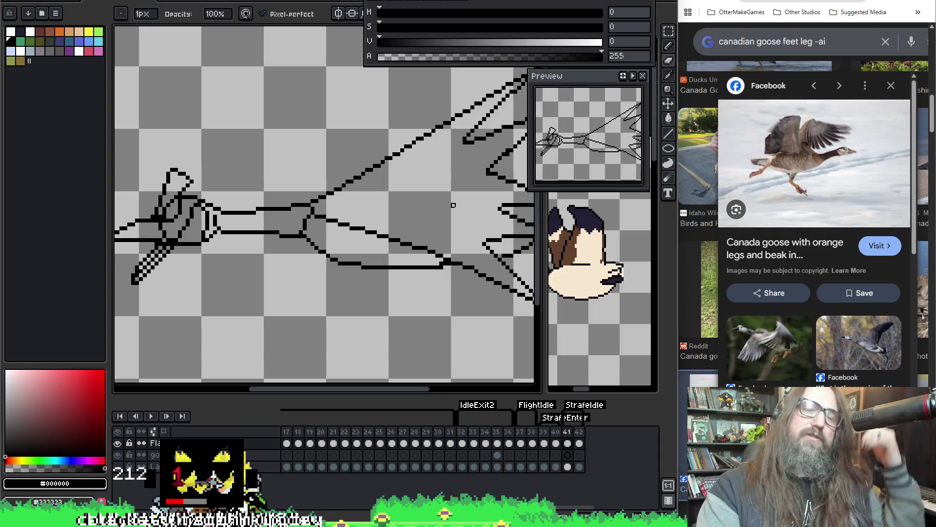
scroll(403, 260, down, 2)
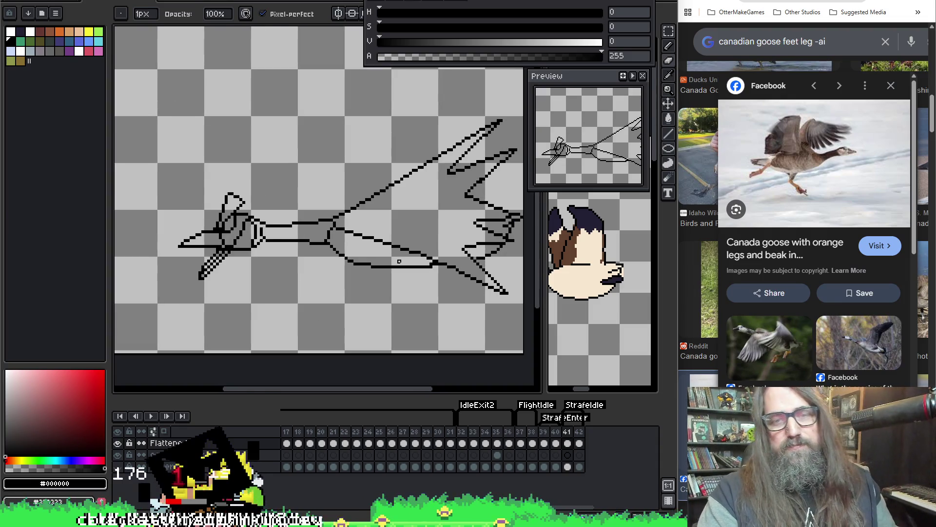
scroll(385, 273, up, 1)
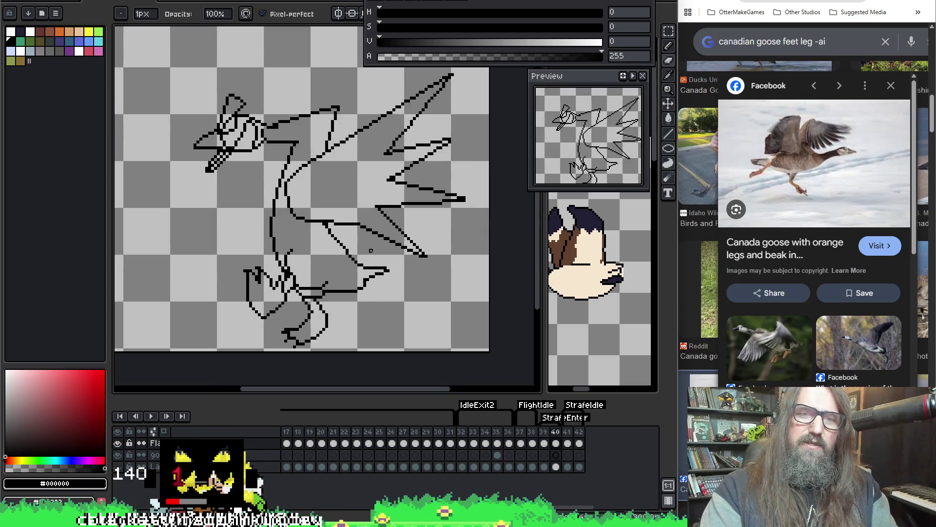
scroll(255, 204, up, 2)
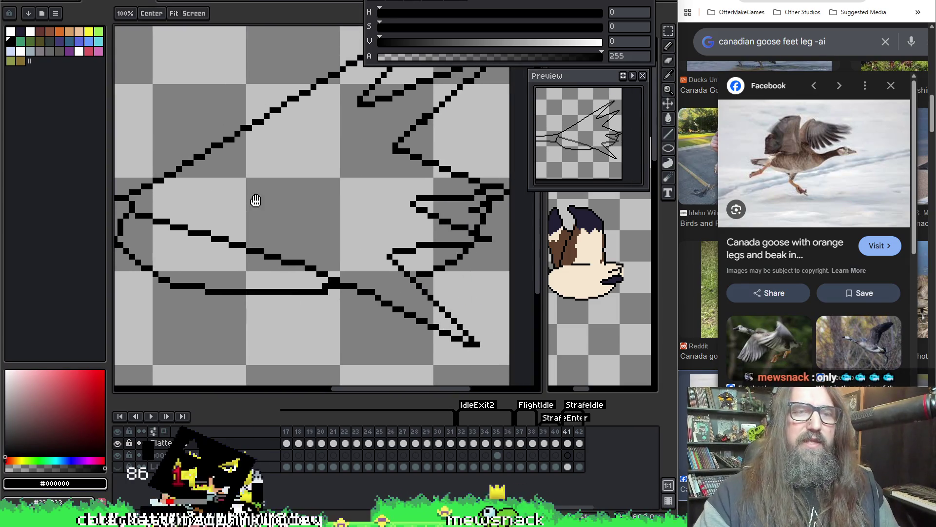
key(b)
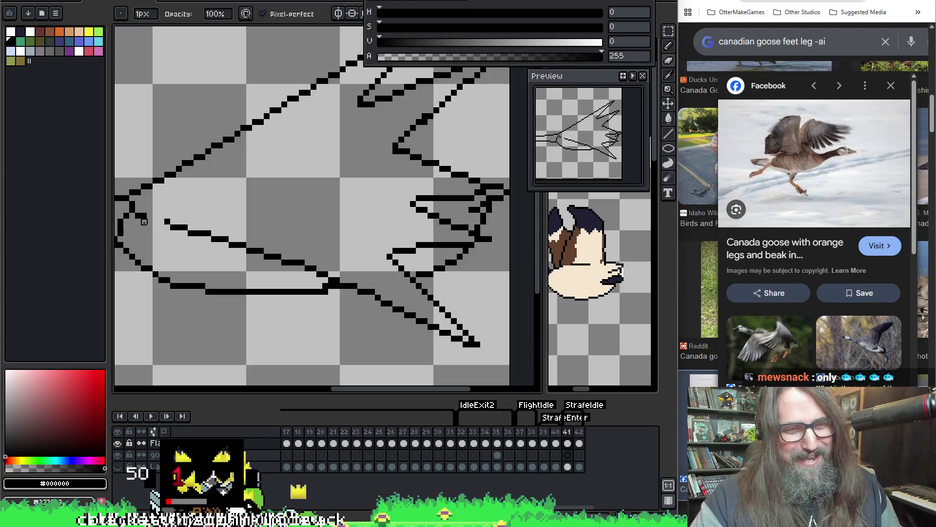
click(167, 221)
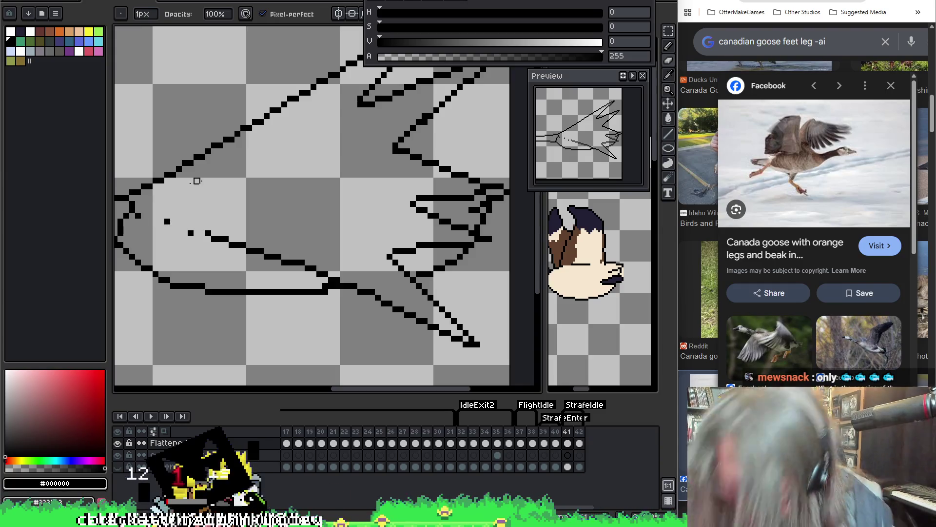
key(ctrl+z)
key(ctrl+z)
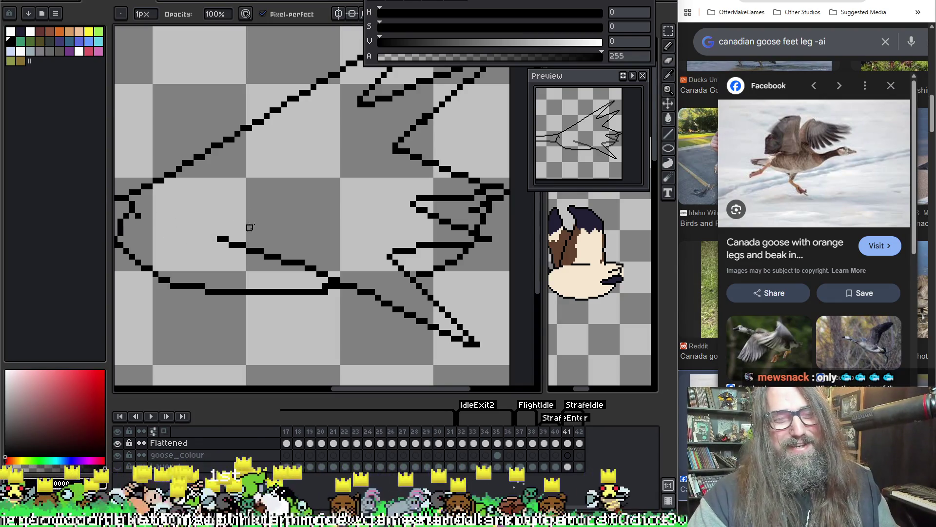
key(ctrl+z)
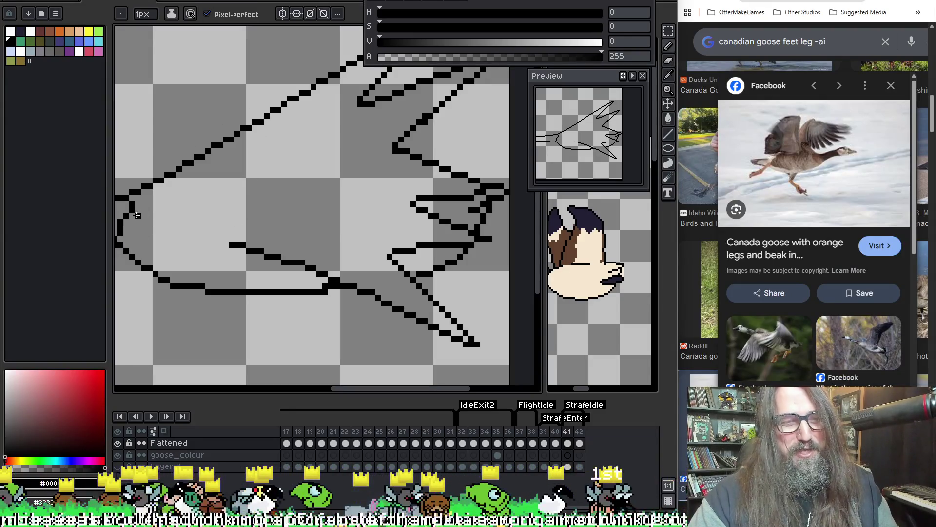
Try curved strokes along the foot's lower edge, undoing the uneven ones.
mouse_move(131, 214)
mouse_down()
mouse_move(177, 254)
mouse_move(248, 250)
mouse_up()
key(ctrl+z)
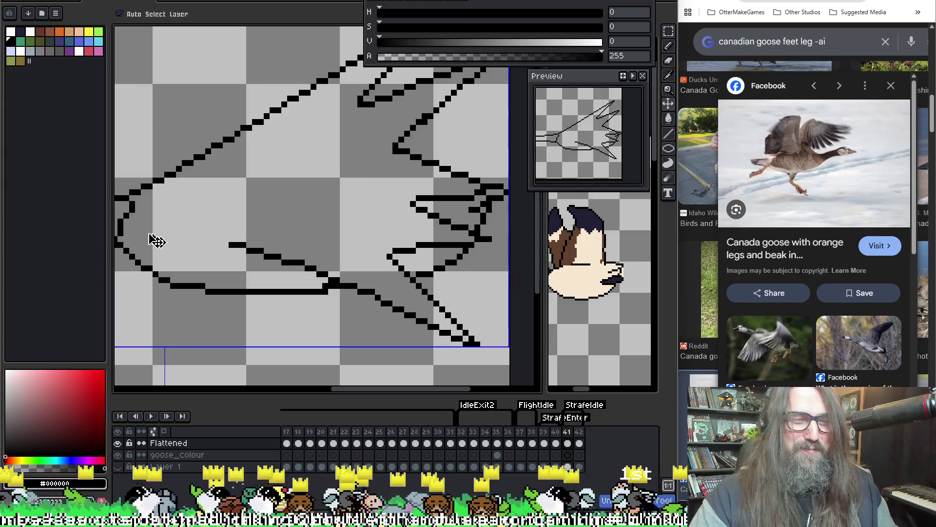
mouse_move(130, 206)
mouse_down()
mouse_move(142, 240)
mouse_move(275, 256)
mouse_up()
key(ctrl+z)
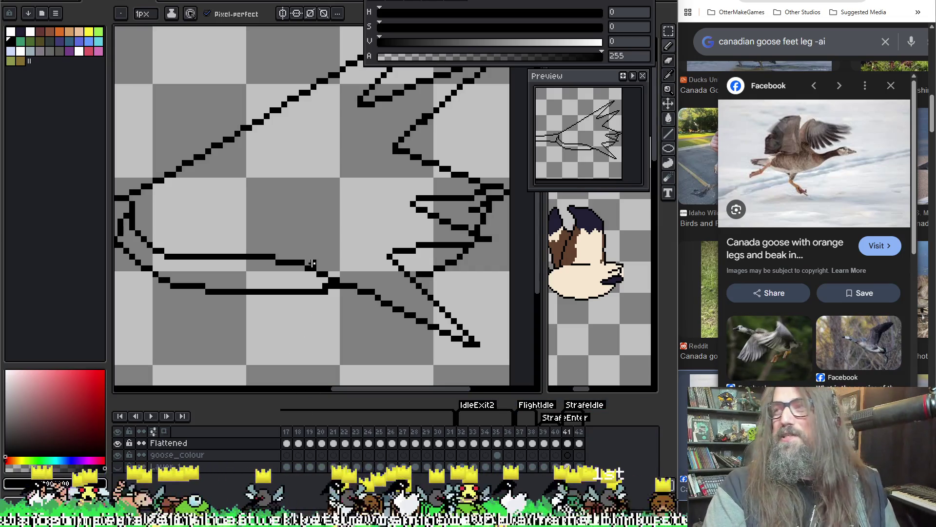
scroll(247, 224, down, 1)
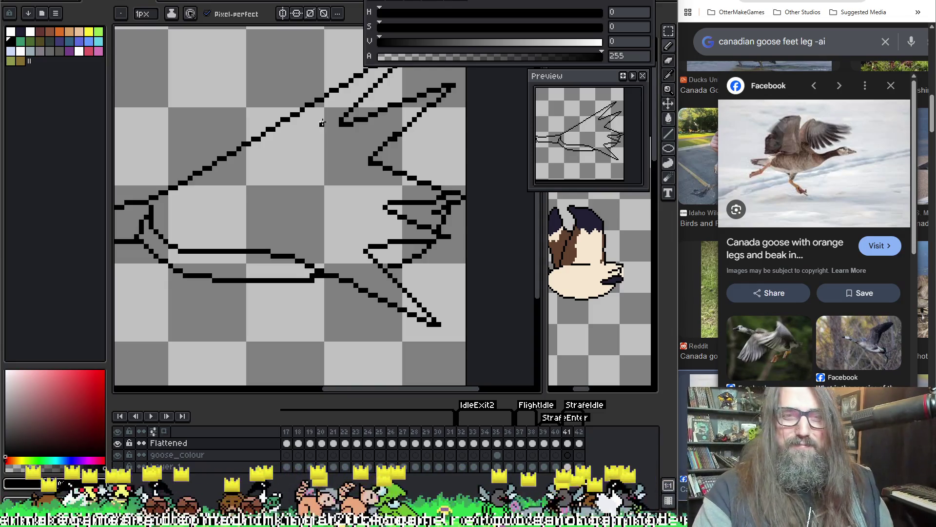
mouse_move(307, 217)
mouse_down()
mouse_move(271, 268)
mouse_move(516, 247)
mouse_move(268, 272)
mouse_up()
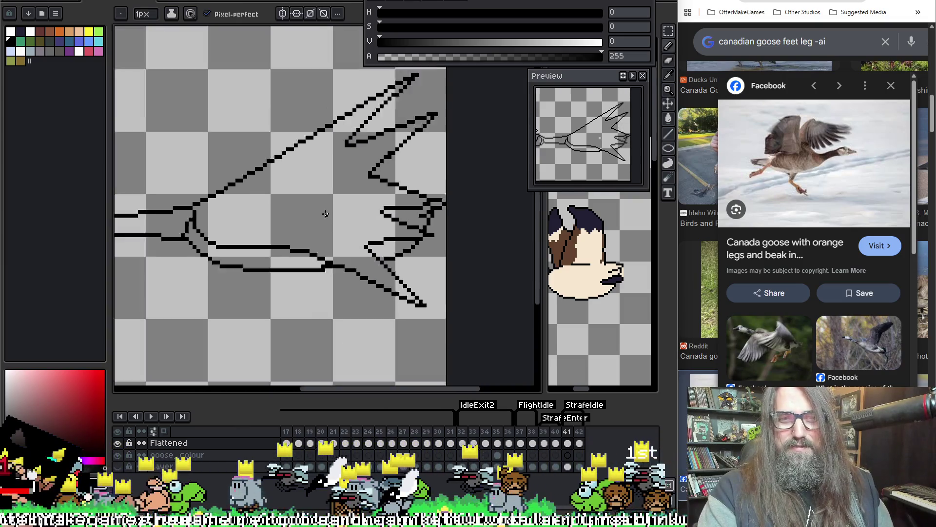
key(e)
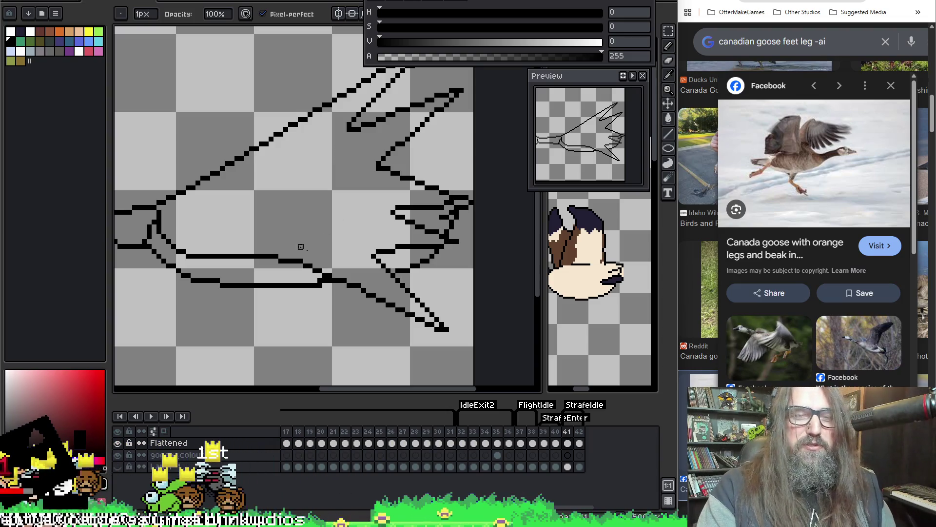
key(b)
key(i)
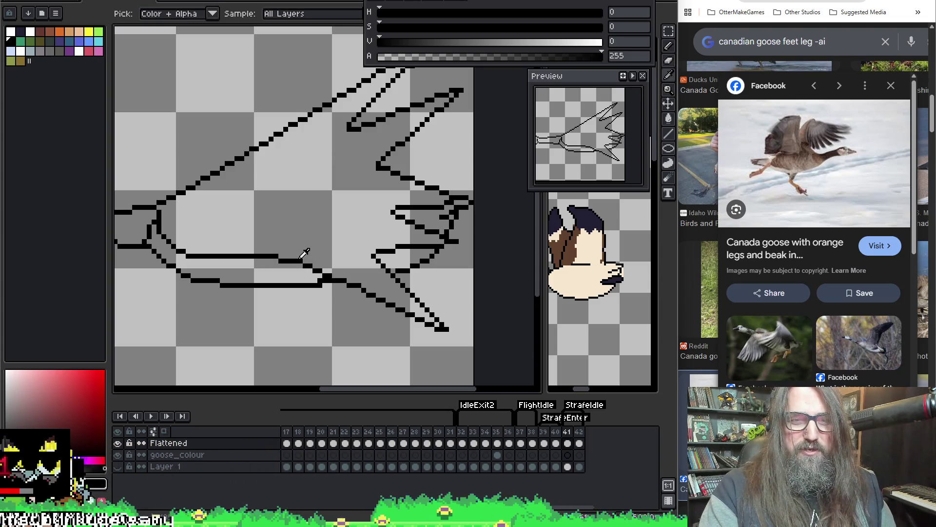
key(b)
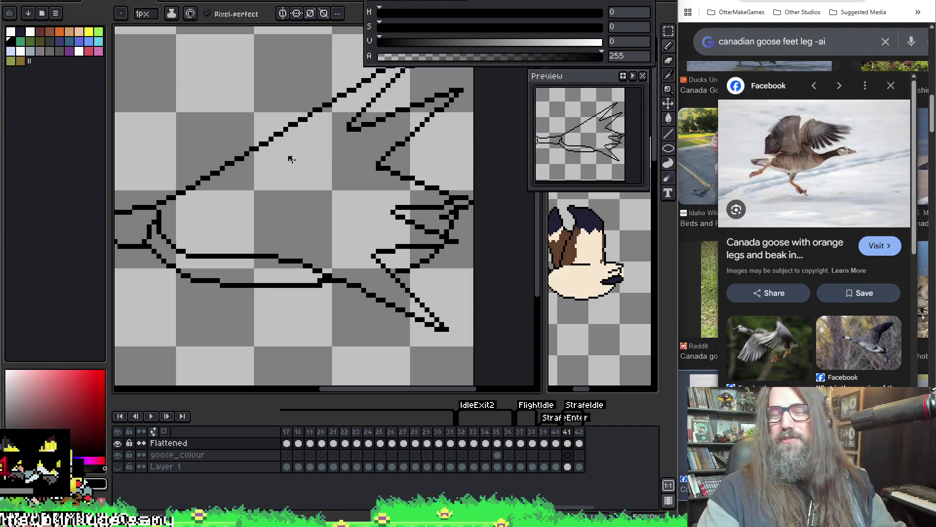
Settle on frame 42 and play the animation to preview the leg.
scroll(291, 159, down, 1)
scroll(285, 171, up, 1)
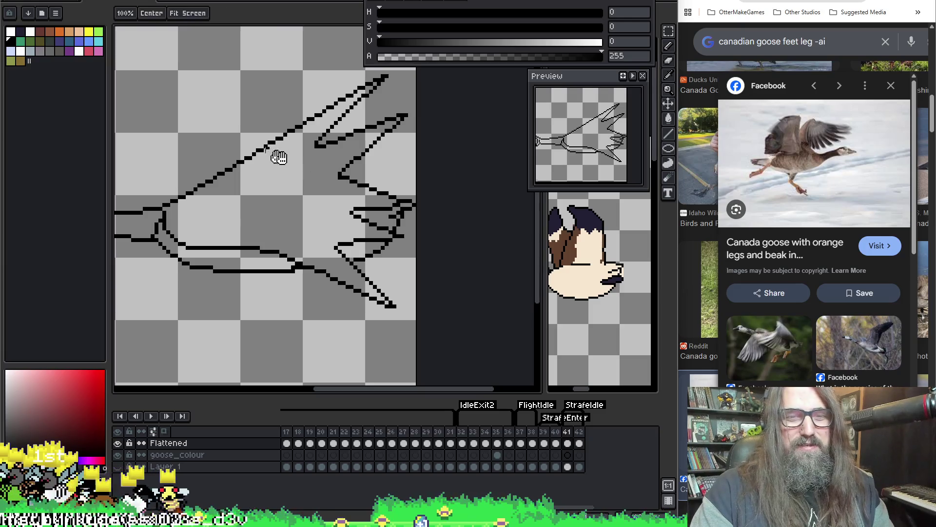
scroll(331, 156, up, 1)
scroll(385, 159, down, 1)
key(Left)
key(Right)
key(Right)
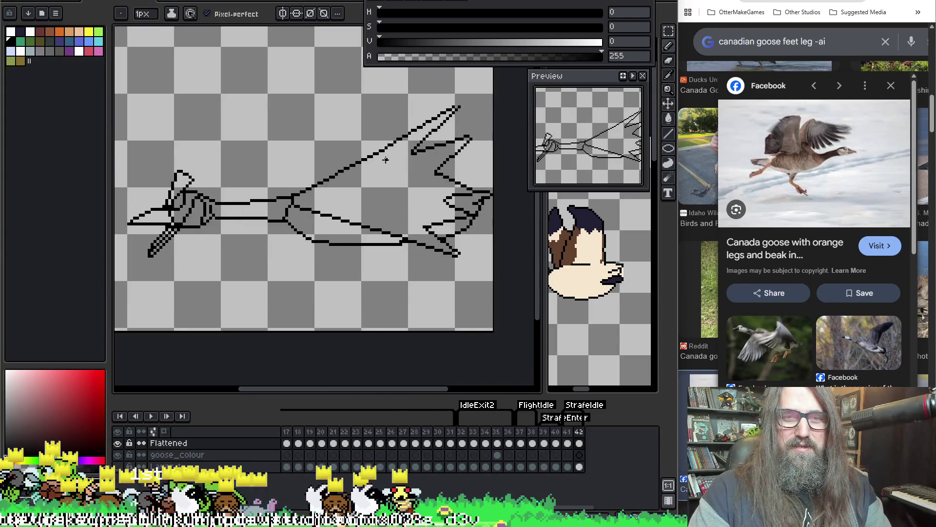
key(Return)
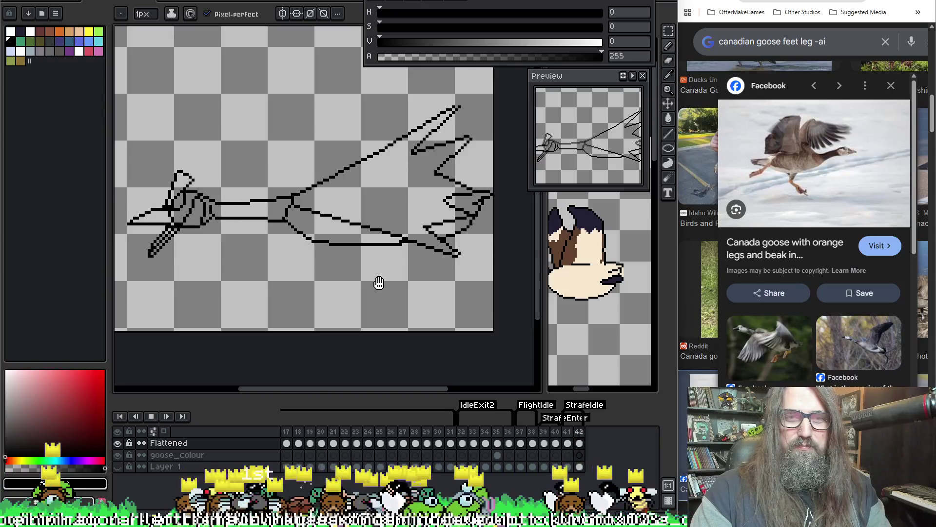
Set the duration of frames 41–42 to 300 ms in Frame Properties, then stop playback.
click(571, 431)
shift+click(578, 432)
double_click(579, 431)
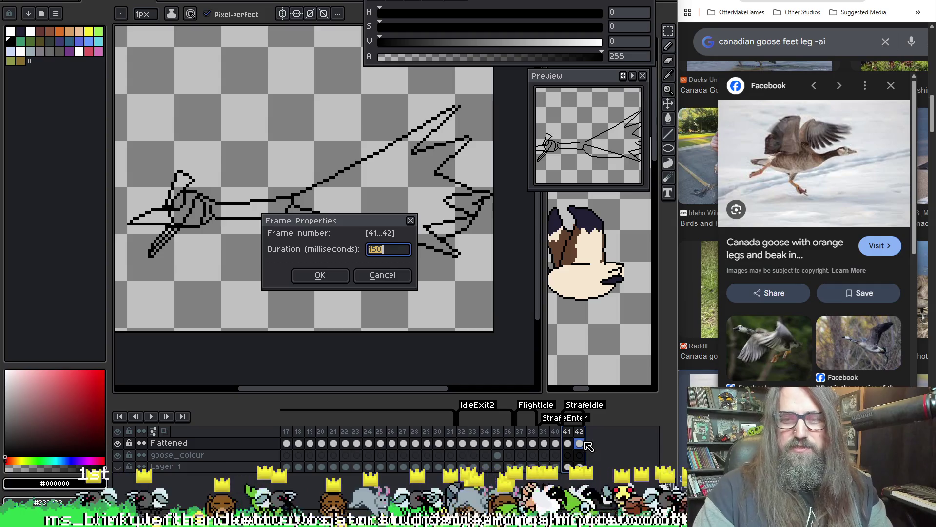
text(300)
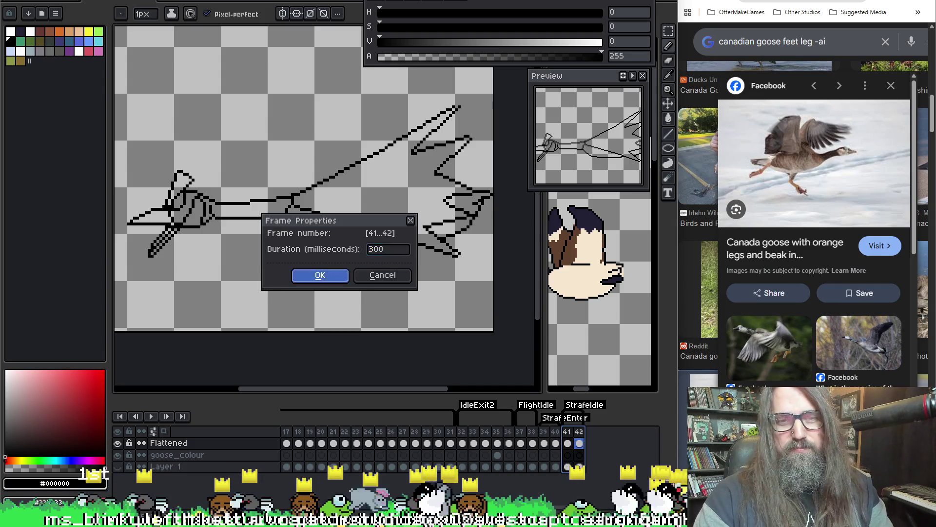
key(Return)
key(Return)
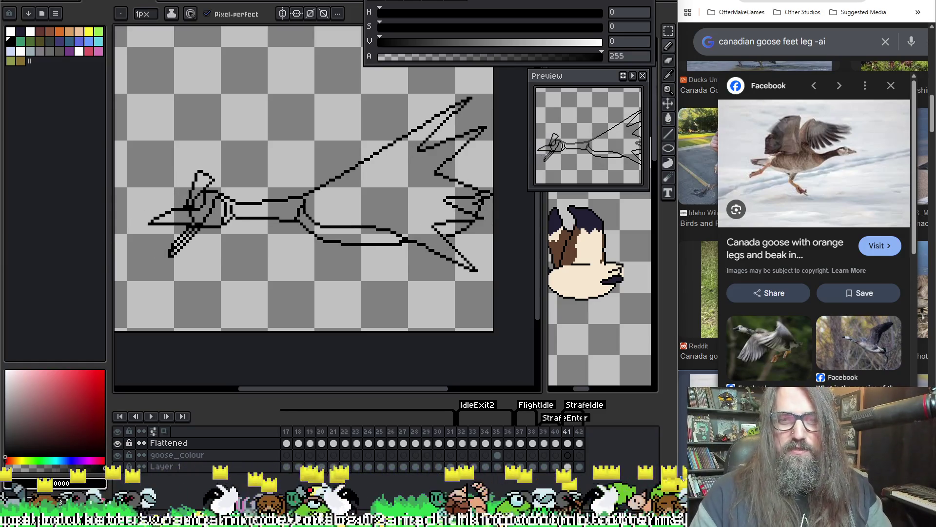
key(F5)
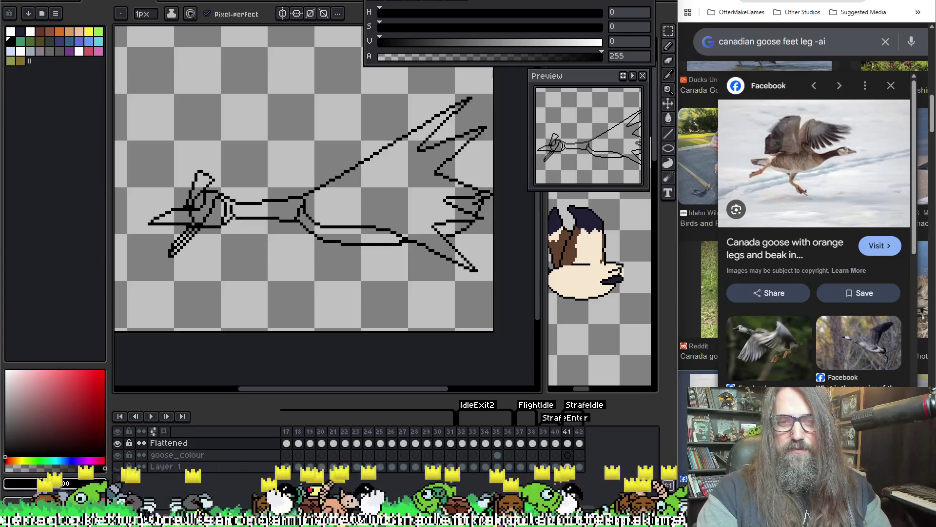
scroll(376, 187, down, 1)
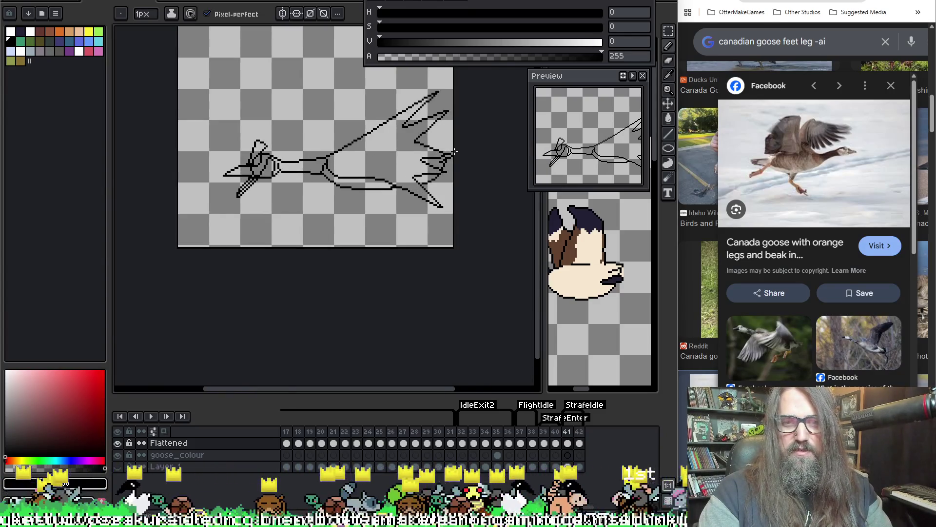
scroll(439, 176, up, 2)
key(q)
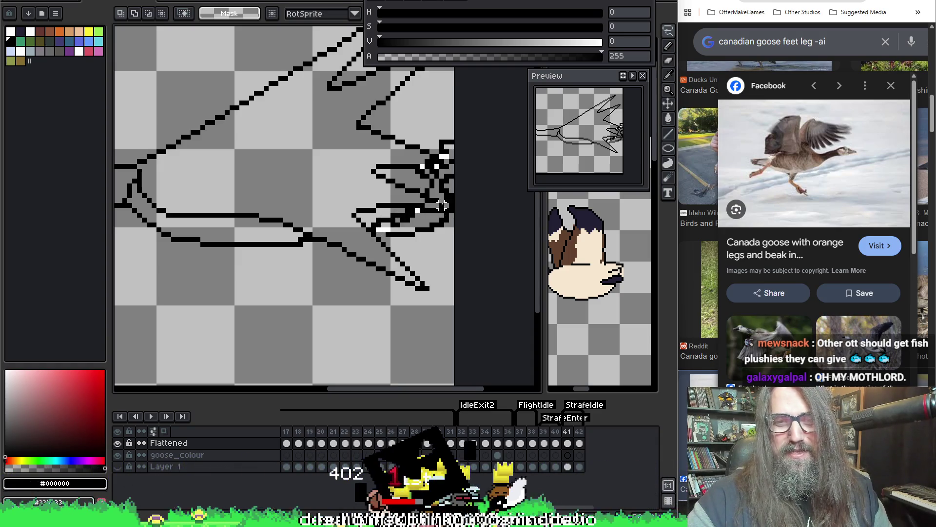
Lasso the toe tips, nudge them one pixel left and commit, undoing a stray black fill.
drag(435, 195, 456, 139)
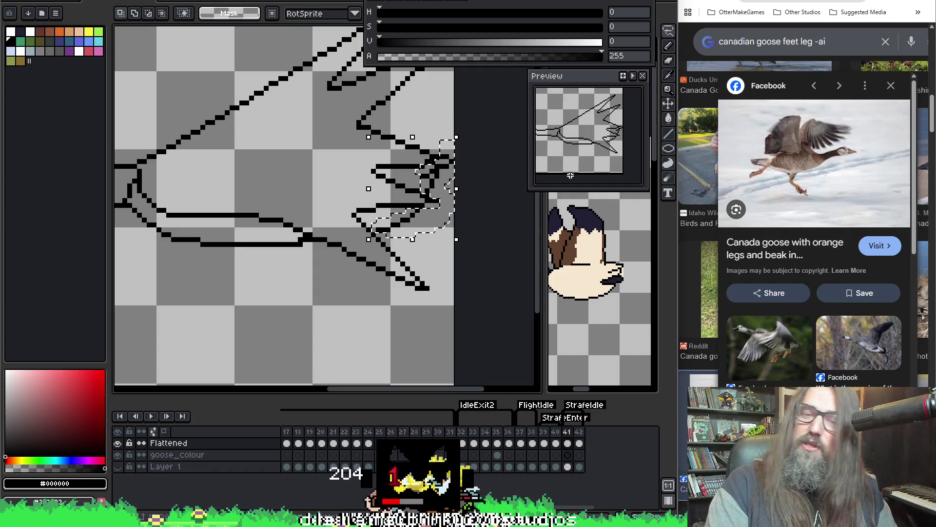
key(Left)
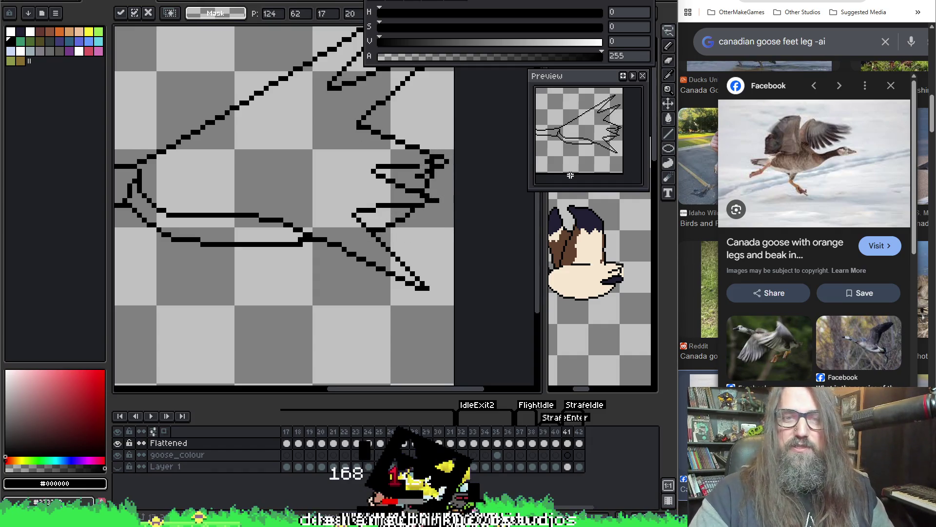
key(Return)
click(399, 146)
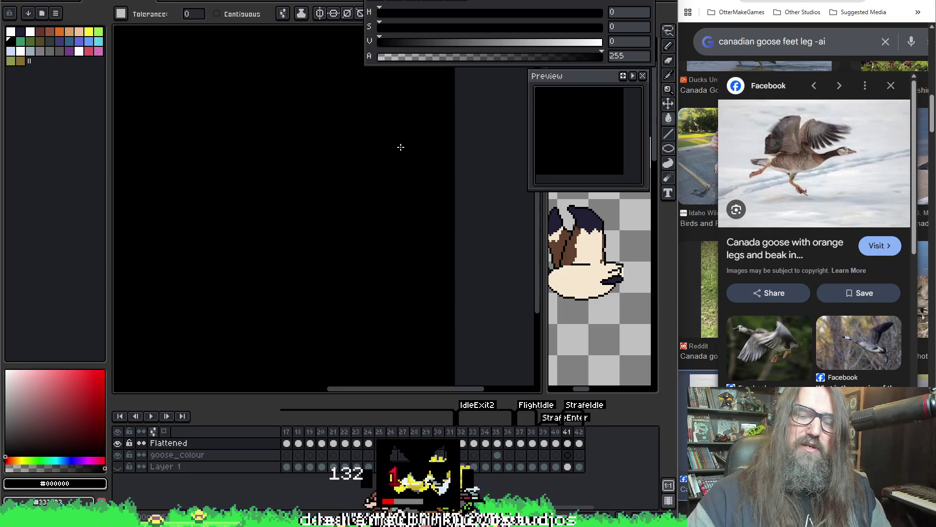
key(ctrl+z)
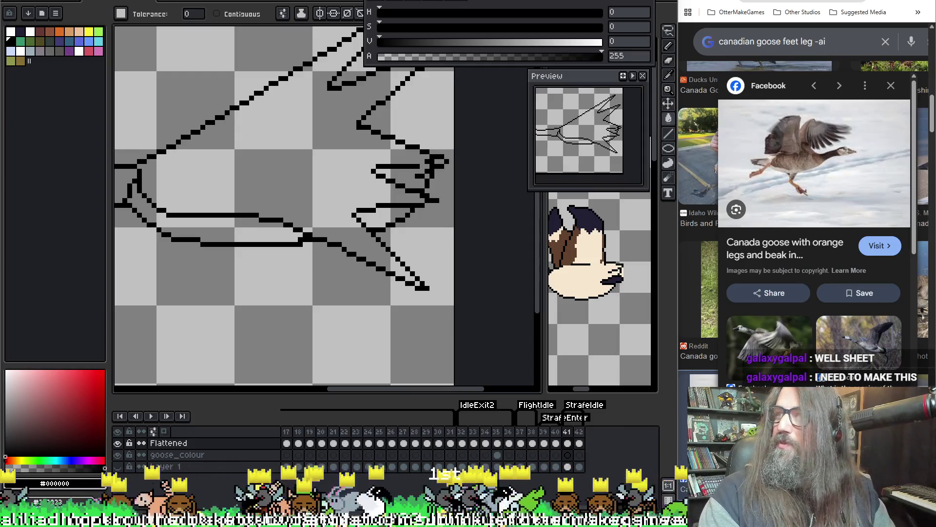
Maximize the browser and scroll through the OtterMakeCrafts shop items.
mouse_move(829, 526)
mouse_down()
mouse_move(821, 370)
mouse_move(741, 189)
mouse_move(686, 102)
mouse_move(645, 94)
mouse_up()
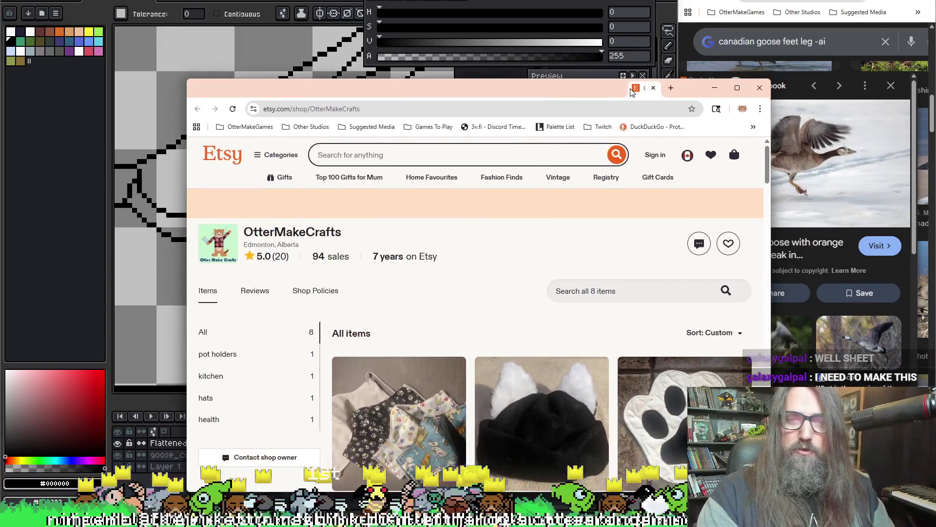
double_click(639, 88)
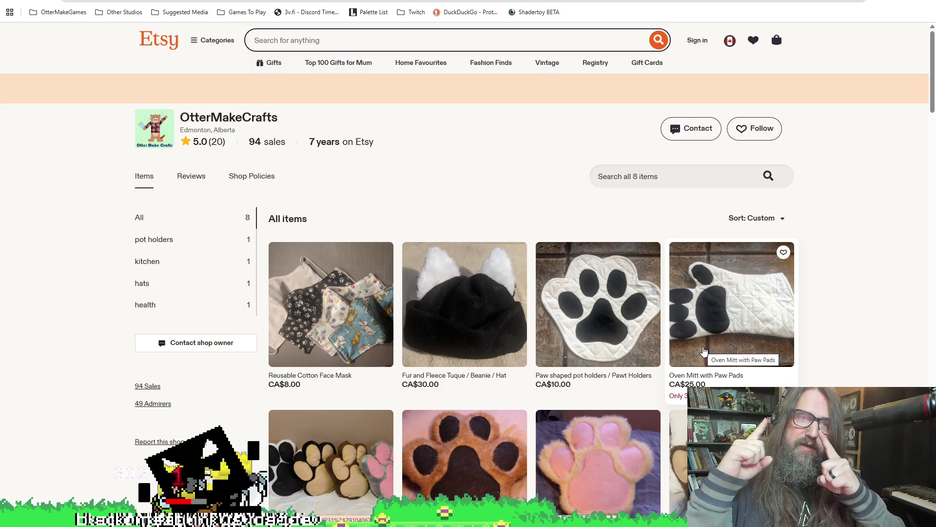
scroll(535, 383, down, 3)
scroll(380, 385, down, 2)
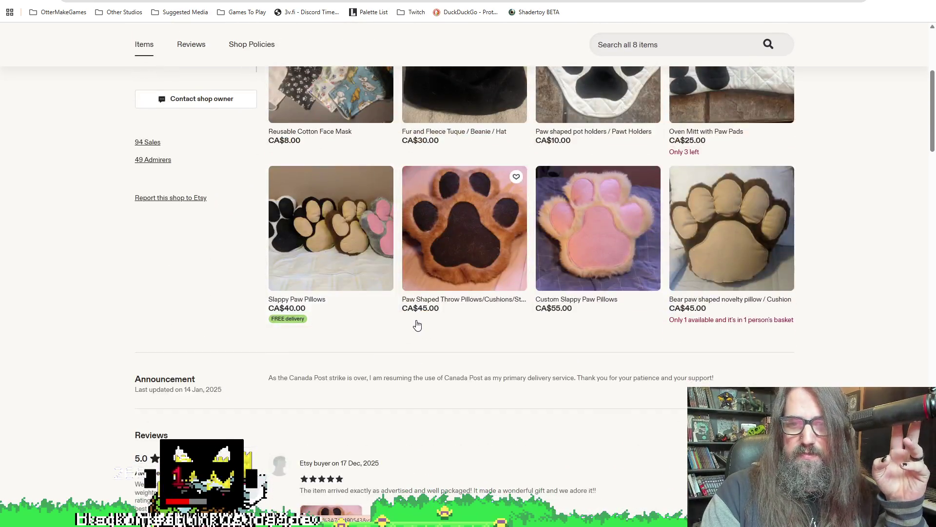
scroll(397, 324, up, 5)
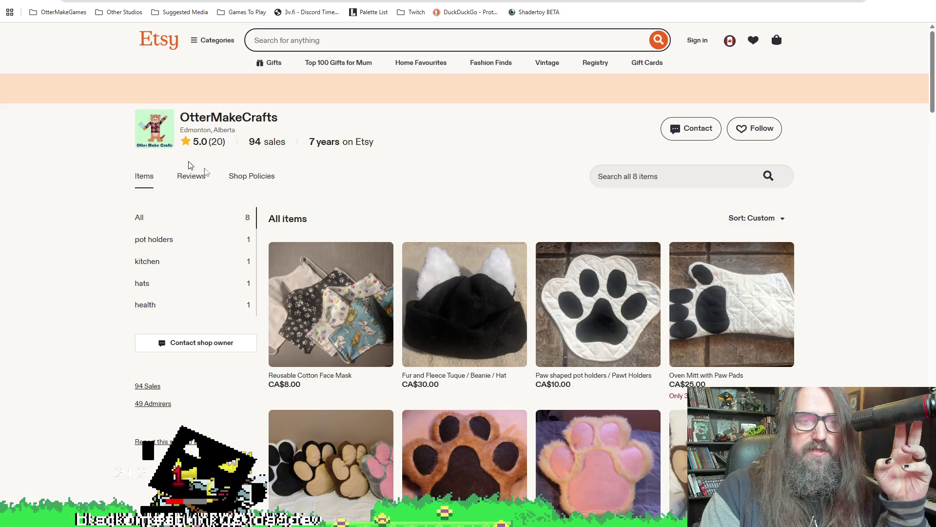
scroll(263, 283, down, 4)
scroll(293, 303, up, 3)
scroll(341, 317, down, 2)
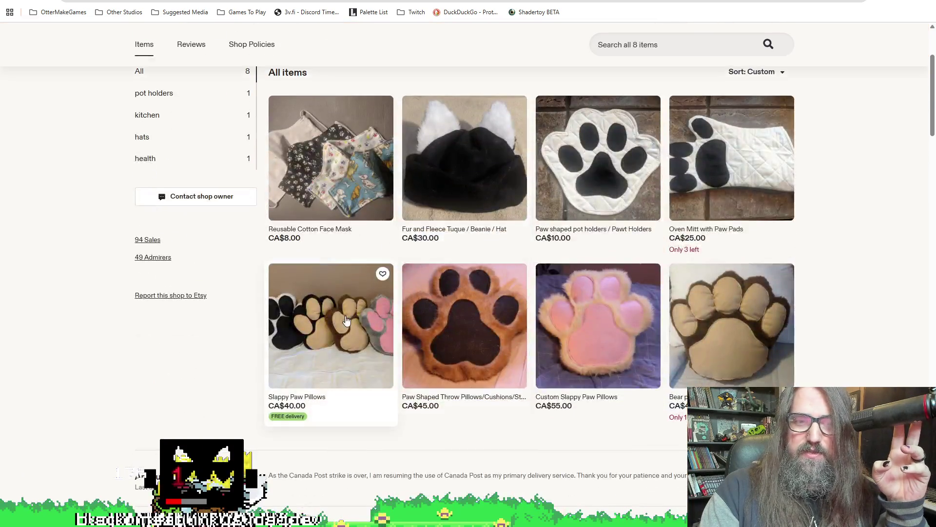
Open the Slappy Paw Pillows listing, go back, and scroll down to the reviews.
click(346, 320)
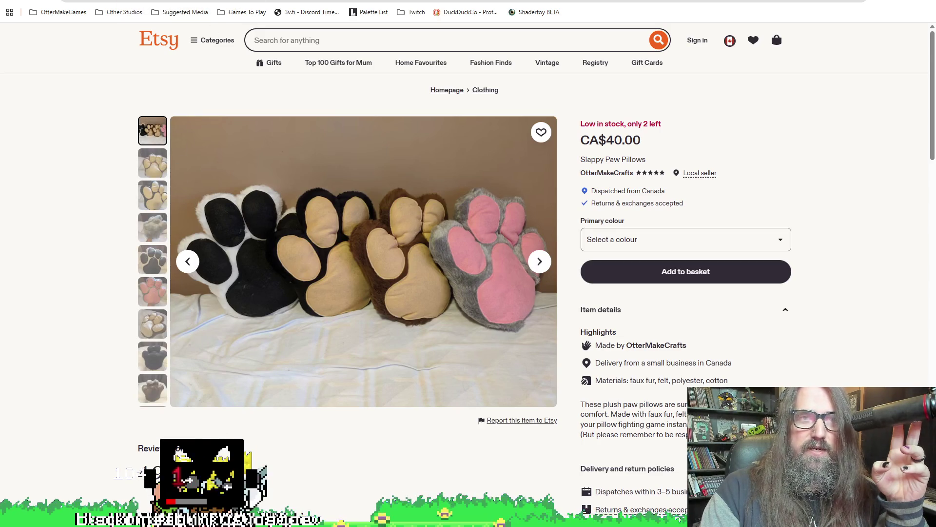
key(alt+Left)
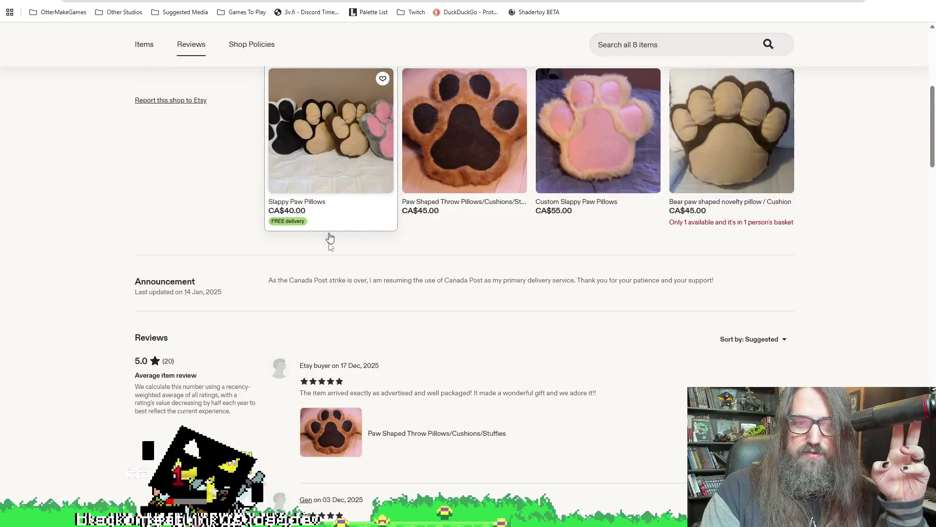
scroll(340, 326, down, 20)
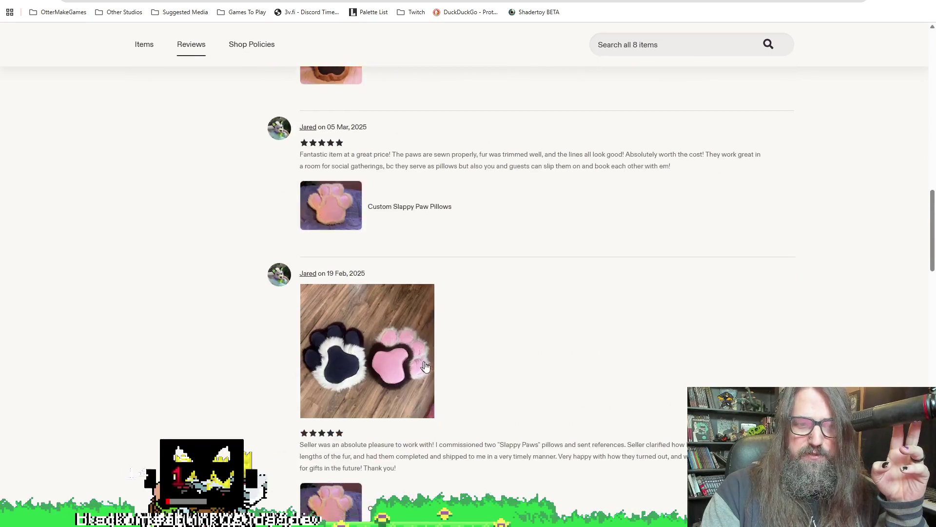
scroll(444, 365, down, 6)
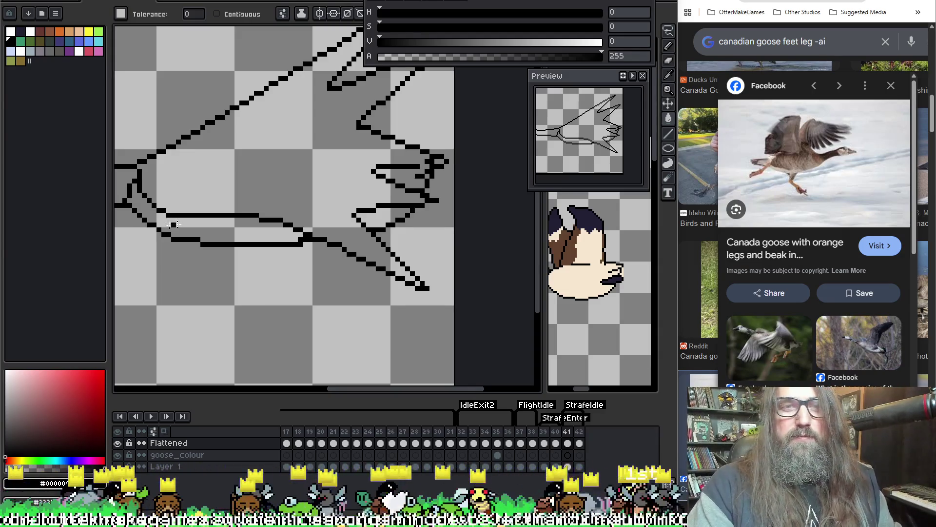
Zoom out to fit the whole leg drawing and play the animation to review it.
scroll(293, 138, down, 2)
mouse_move(277, 164)
mouse_down()
mouse_move(359, 163)
mouse_move(374, 192)
mouse_up()
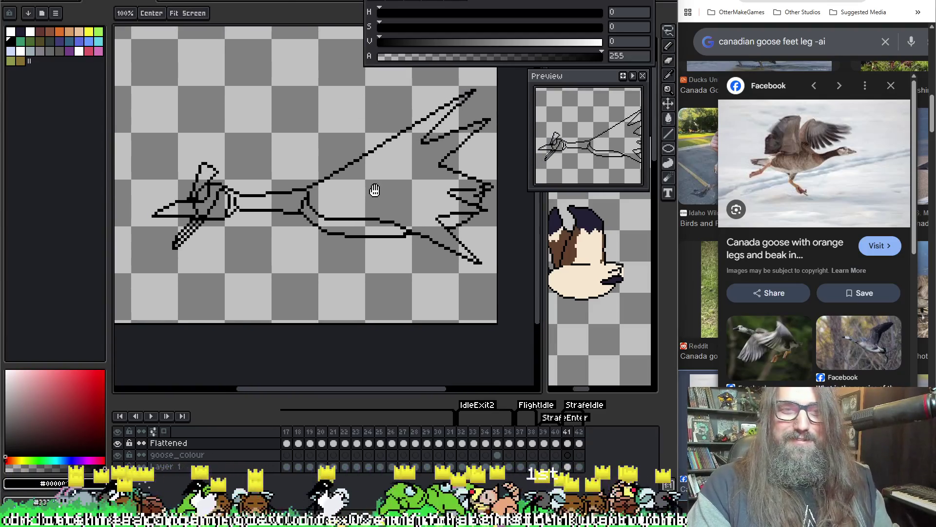
key(Return)
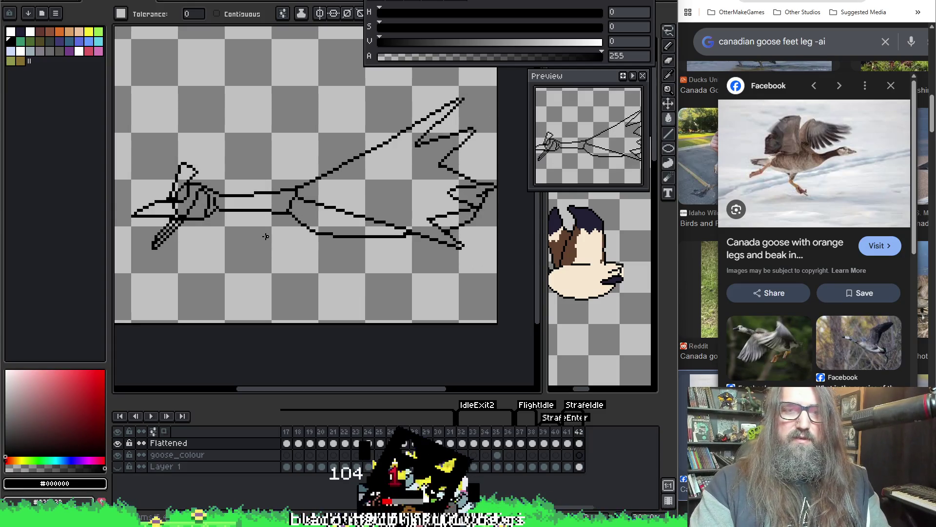
Zoom into the left hip joint and take the 1px pencil to trim the hatched diagonal line.
scroll(184, 240, up, 2)
scroll(278, 224, down, 2)
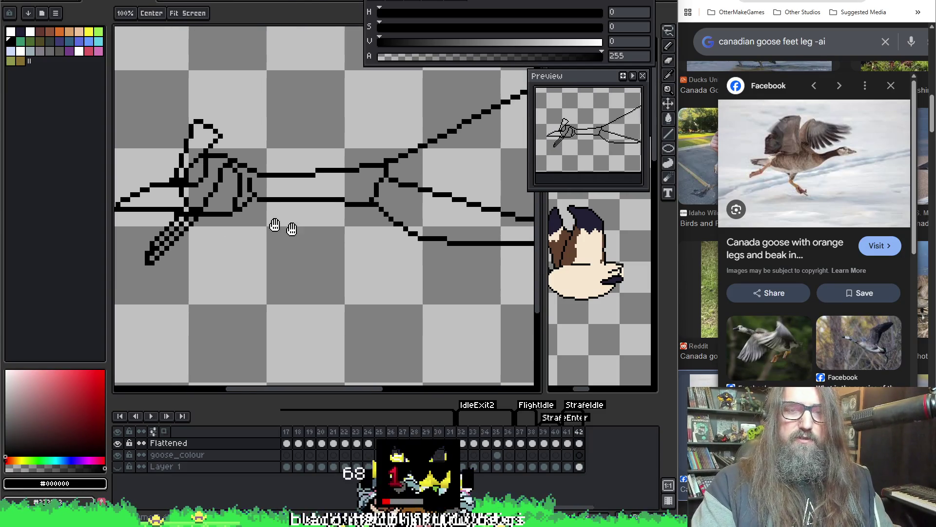
key(g)
scroll(248, 234, up, 2)
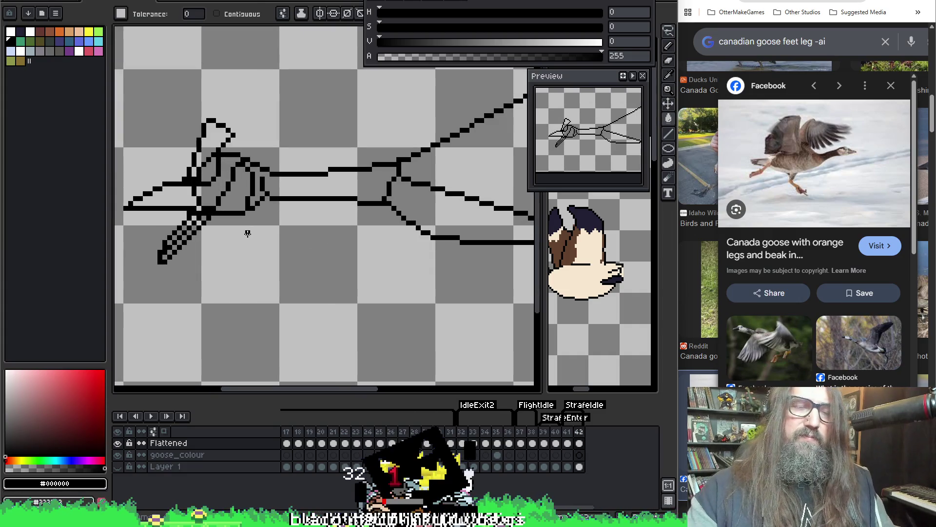
key(b)
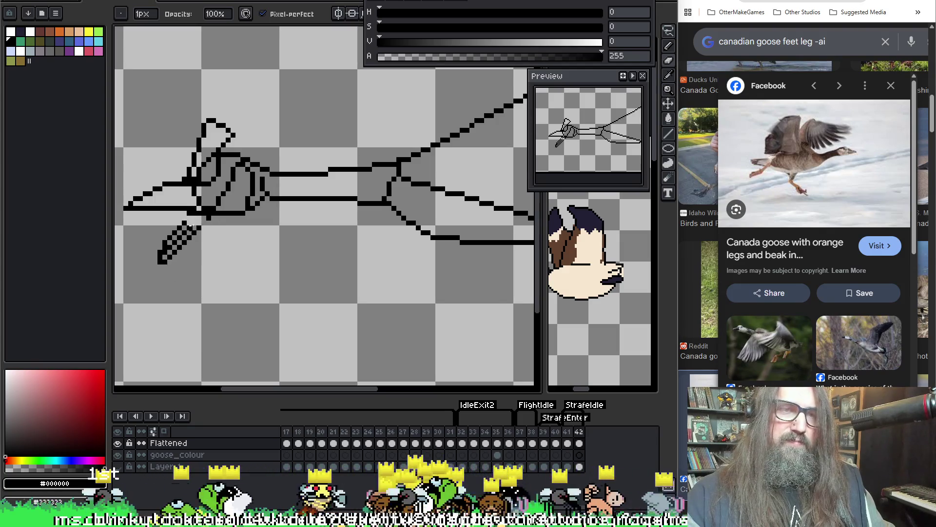
Undo the stray dot, turn on onion skin, and sketch new lower-toe strokes beside the vertical toe.
key(ctrl+z)
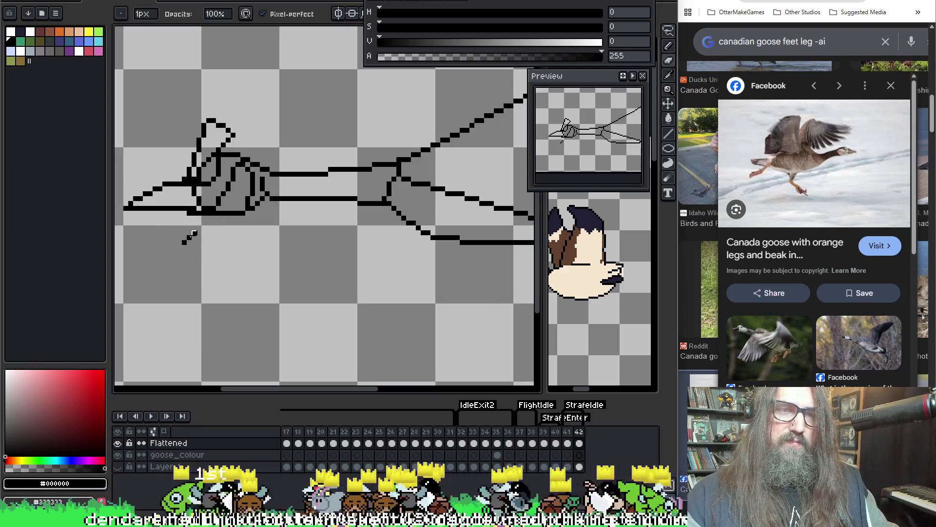
key(F3)
key(e)
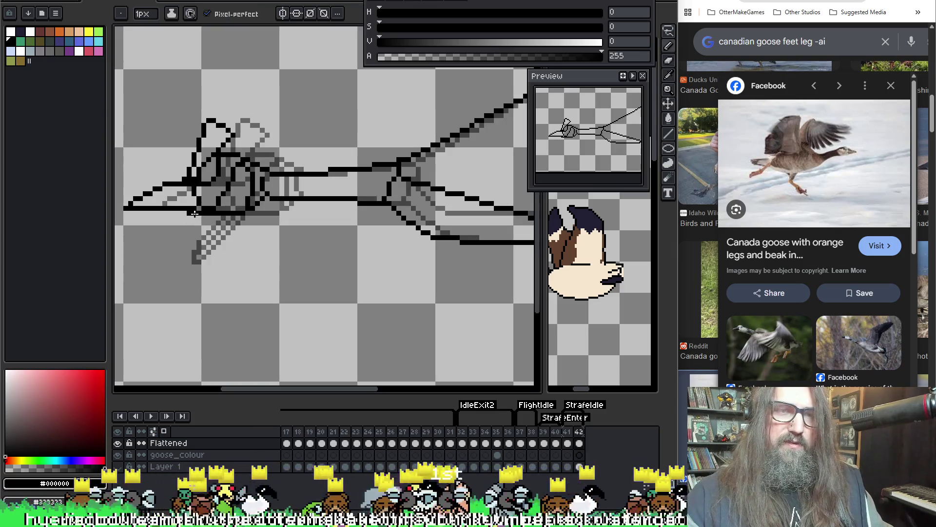
drag(208, 247, 208, 288)
drag(184, 217, 204, 292)
drag(193, 229, 201, 244)
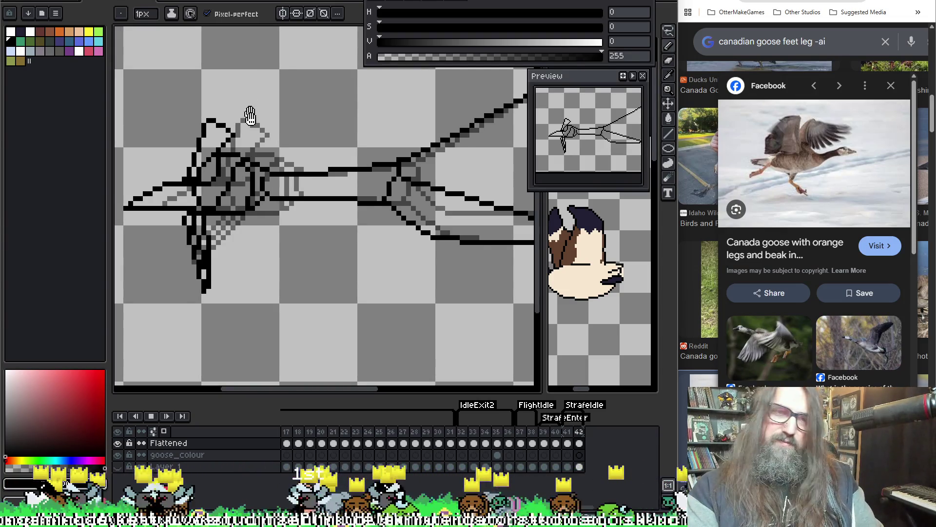
Step back to frame 41 and play the animation to check the new toe strokes.
key(Left)
key(Return)
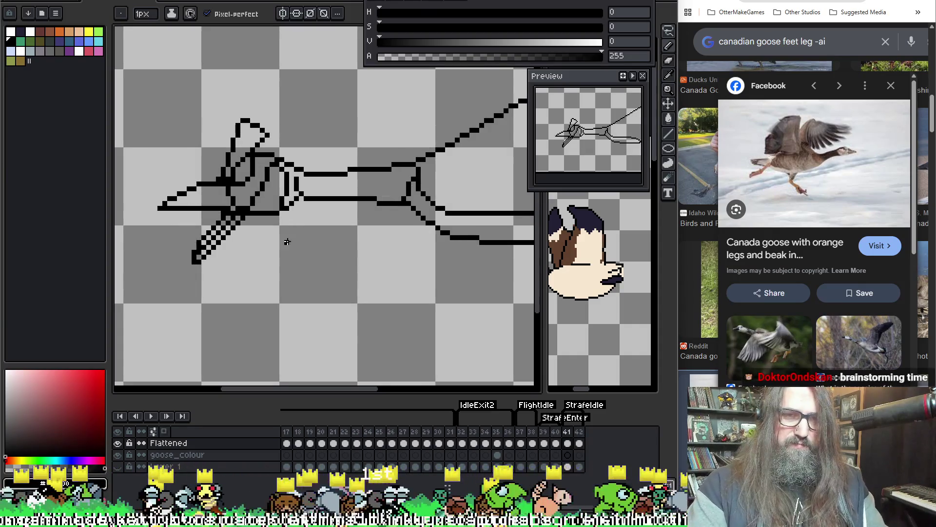
scroll(338, 235, down, 4)
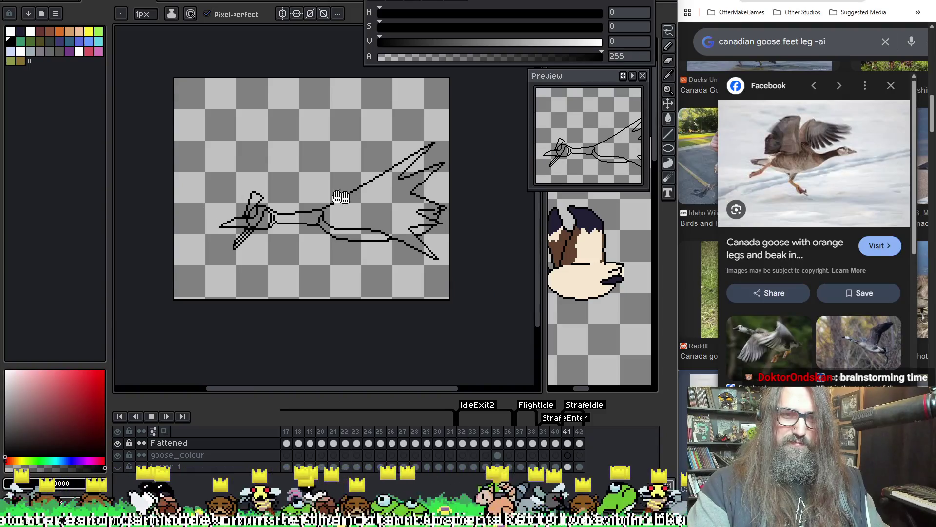
key(Return)
scroll(278, 240, up, 2)
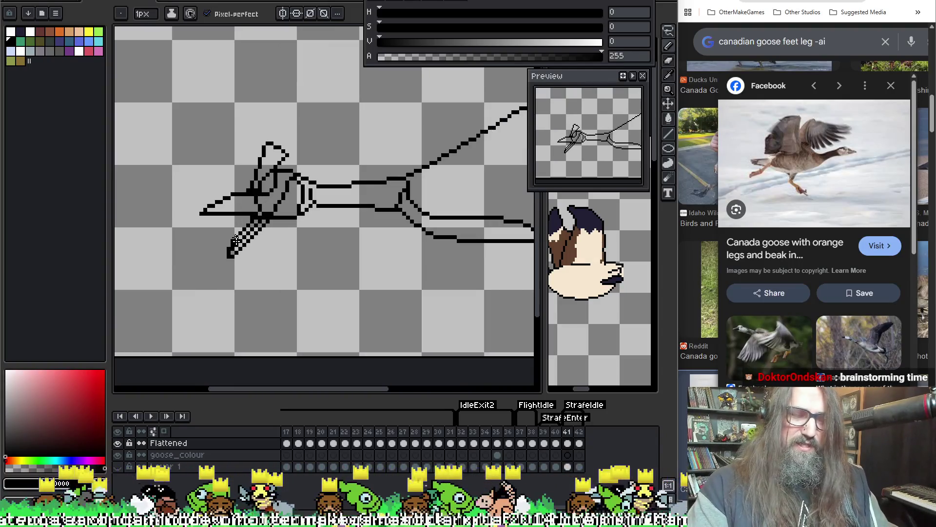
On frame 42, rework the lower toe into a thin down-left diagonal with onion skin on.
key(Right)
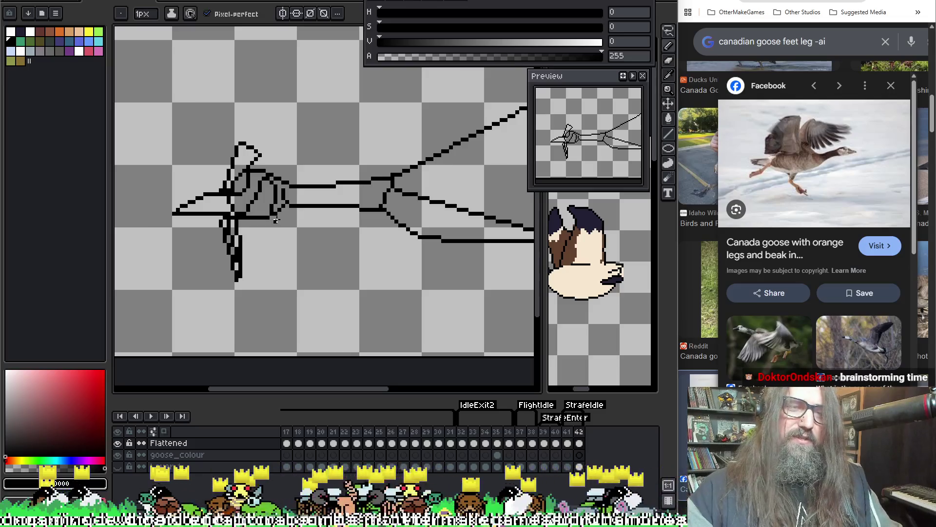
key(b)
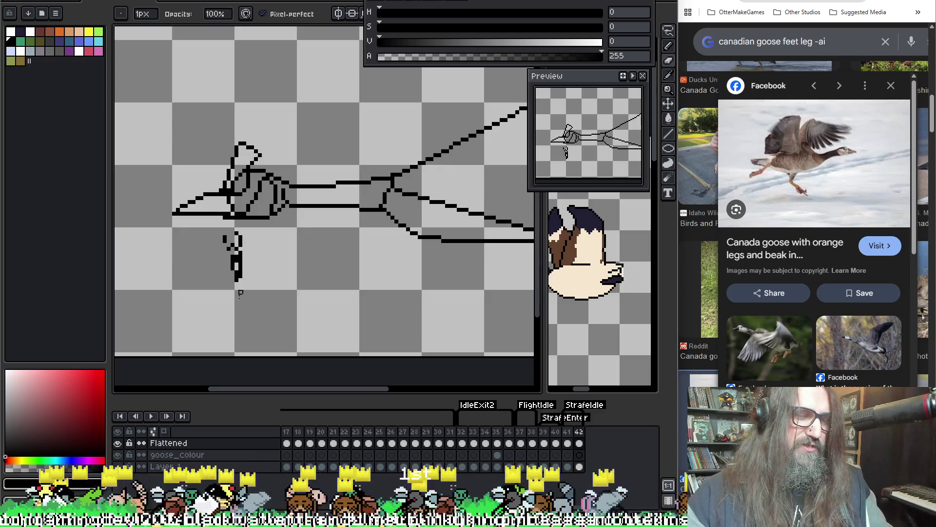
key(i)
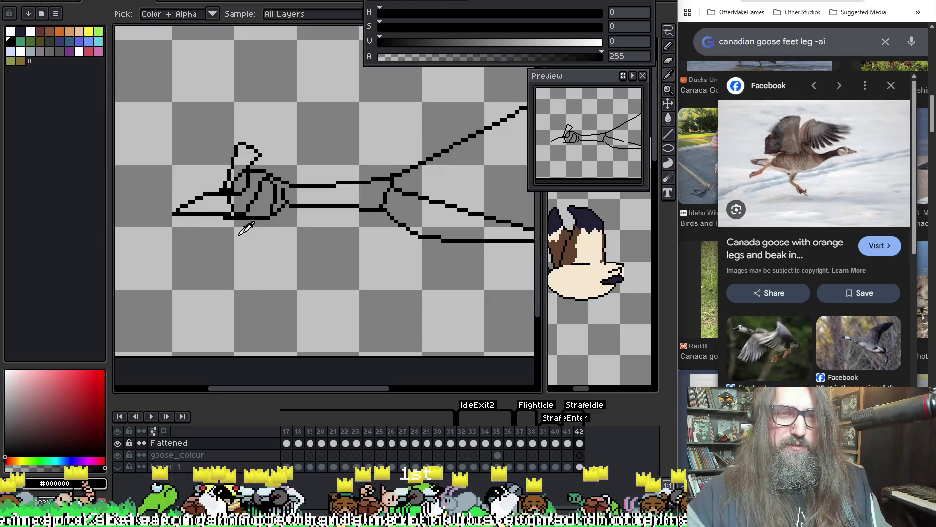
key(b)
key(F3)
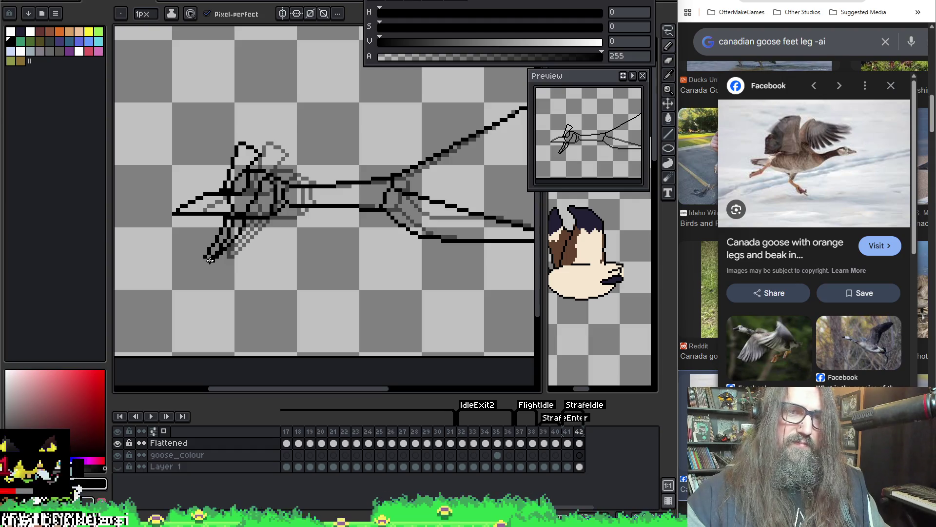
Compare frames 41 and 42, hide onion skin, and play back the new diagonal toe.
key(Left)
key(Right)
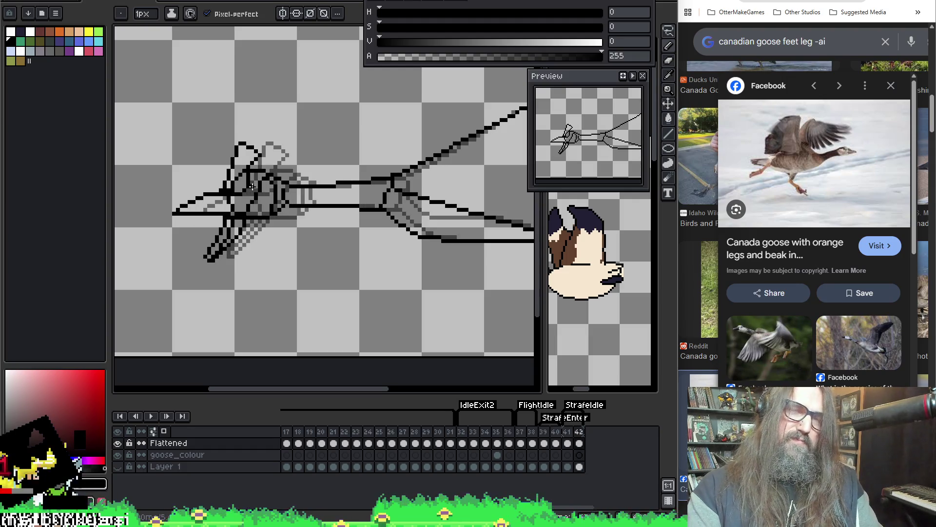
key(F3)
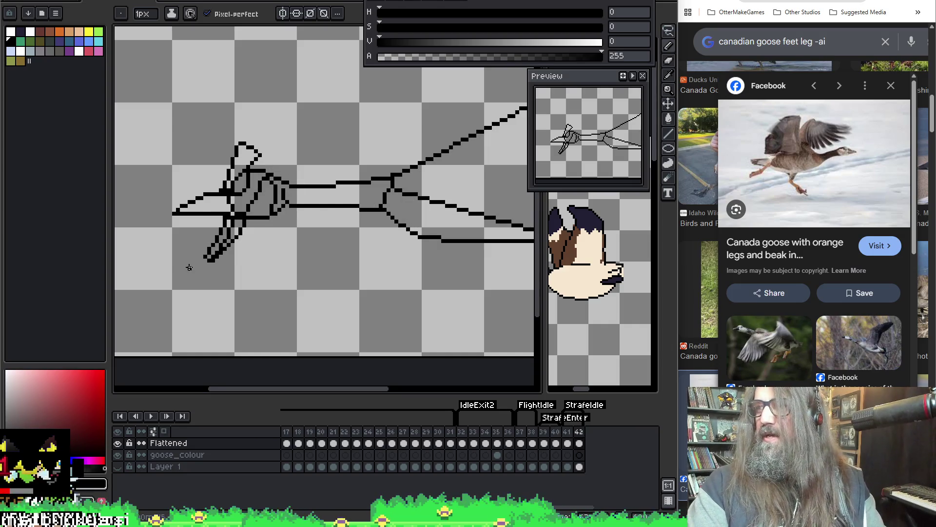
key(Return)
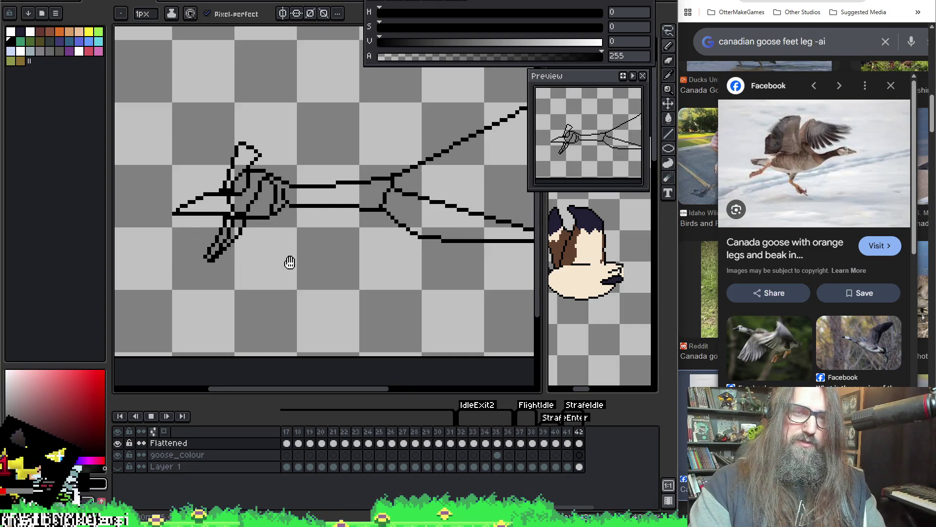
scroll(292, 262, down, 3)
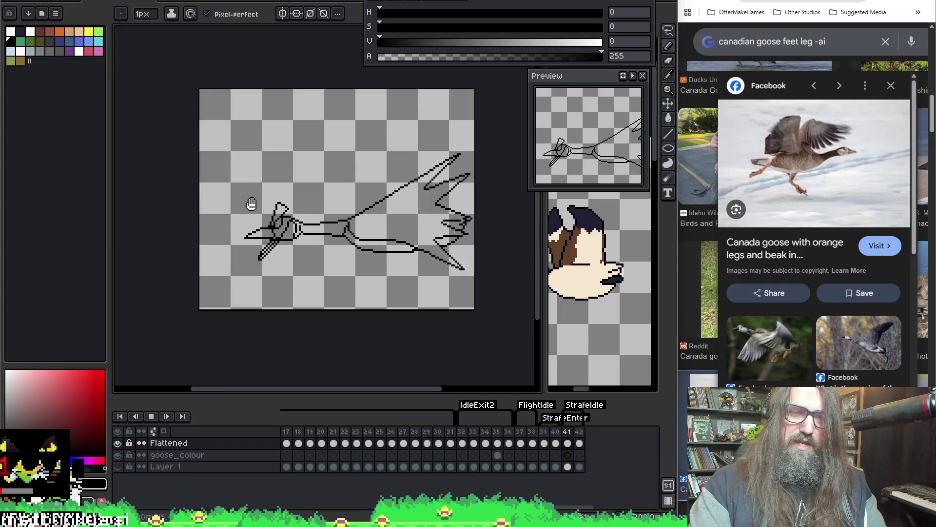
scroll(254, 203, up, 2)
Stop playback and go to frame 42 to edit the ankle toe.
scroll(292, 203, up, 1)
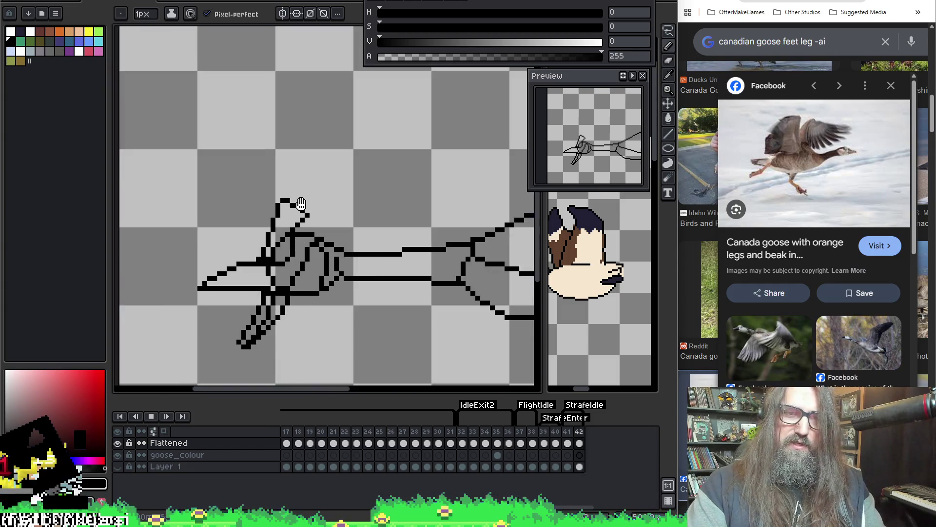
key(Return)
key(Left)
key(Left)
key(Left)
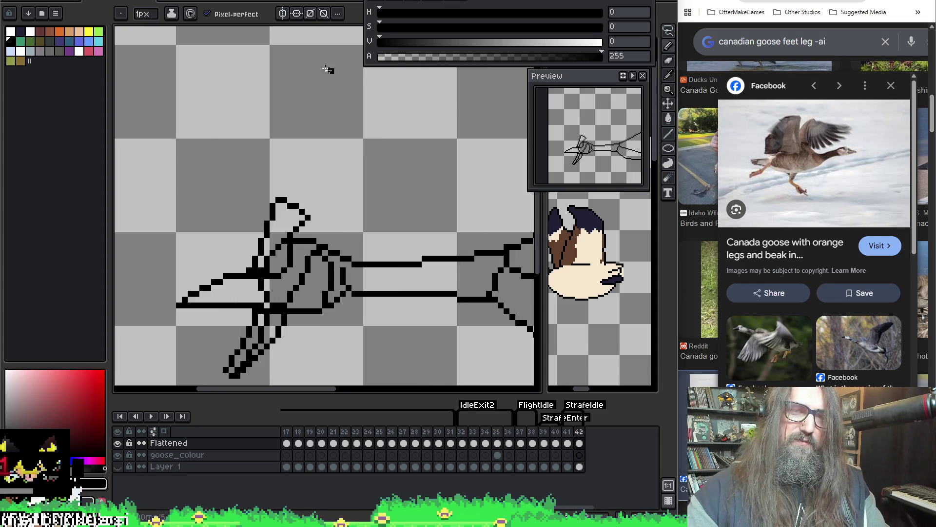
Redraw the upward toe as a shorter, wider outline, then jump to frame 1.
key(e)
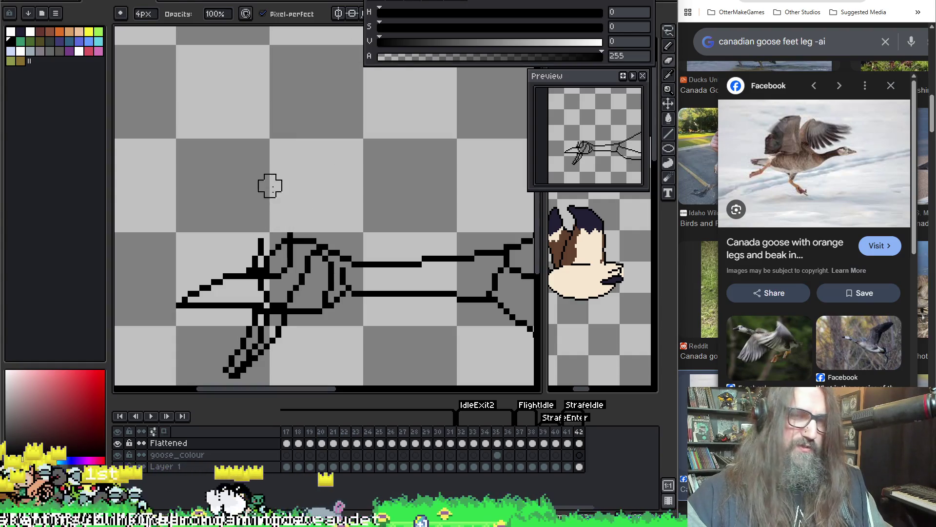
key(b)
key(F3)
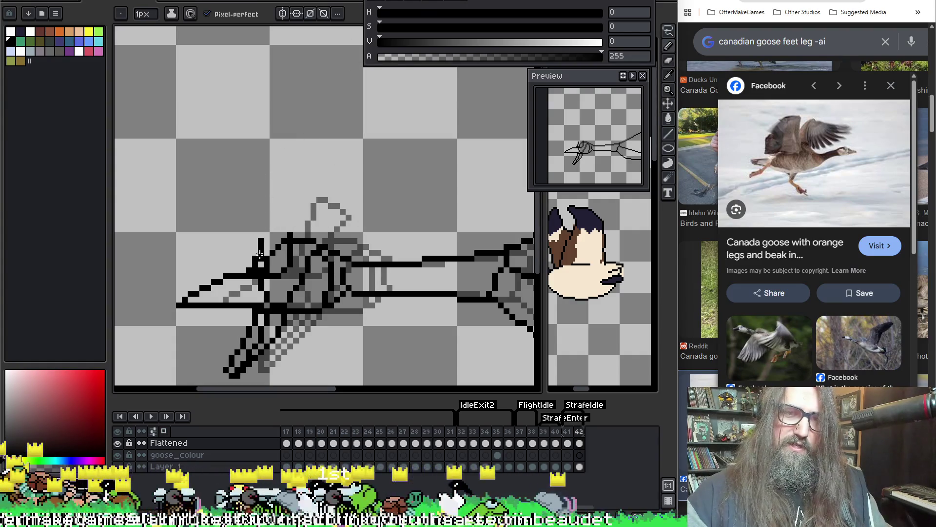
key(e)
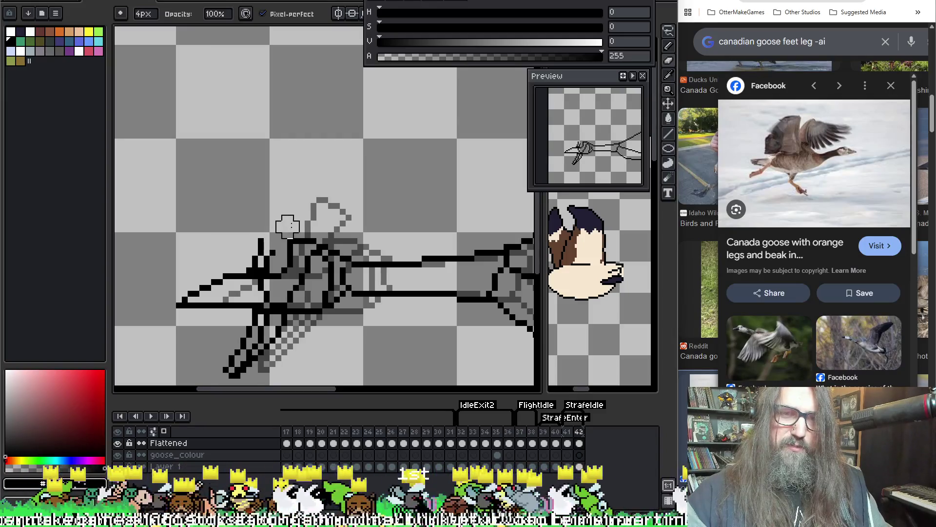
key(b)
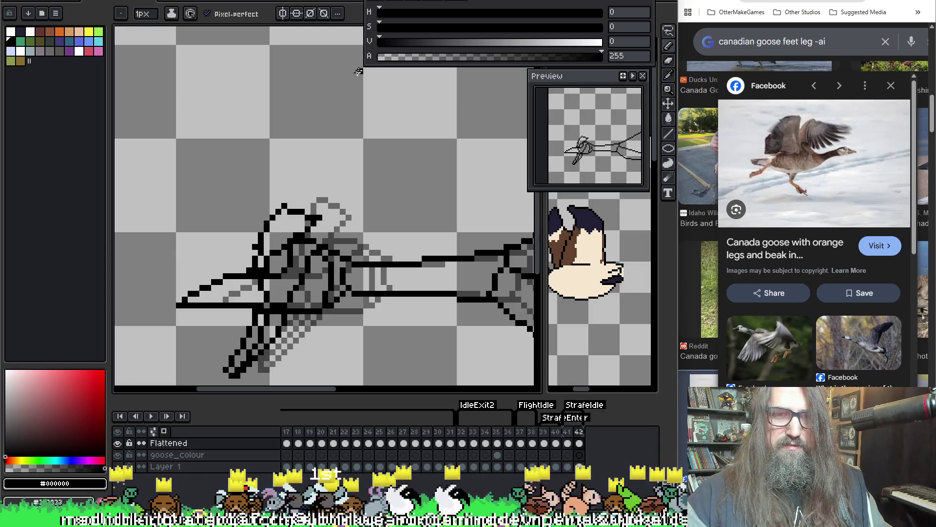
key(e)
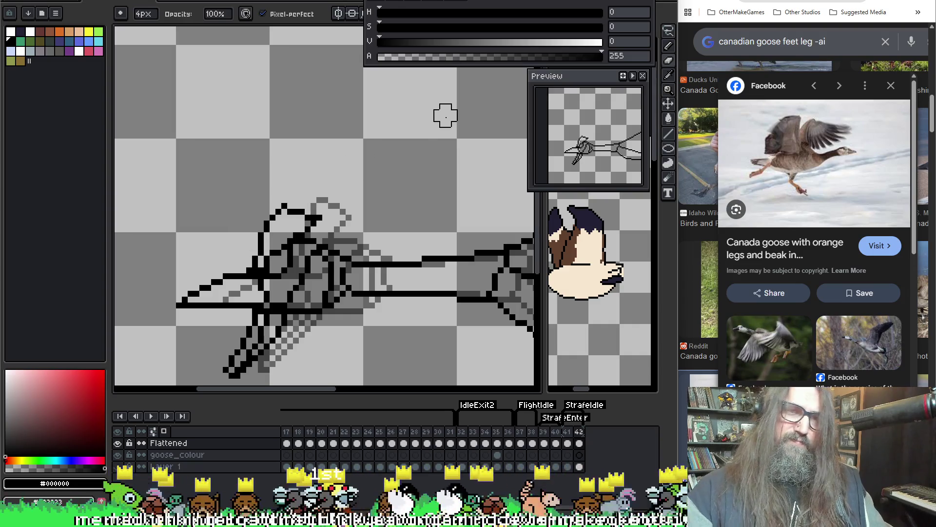
key(Home)
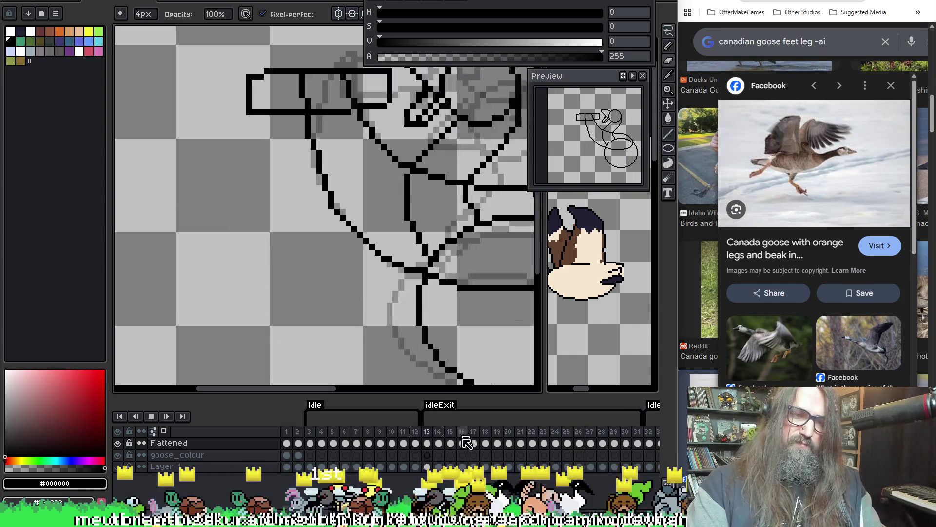
Play the loop over frames 27–42, zooming out to frame the whole goose leg.
key(Return)
scroll(488, 454, right, 5)
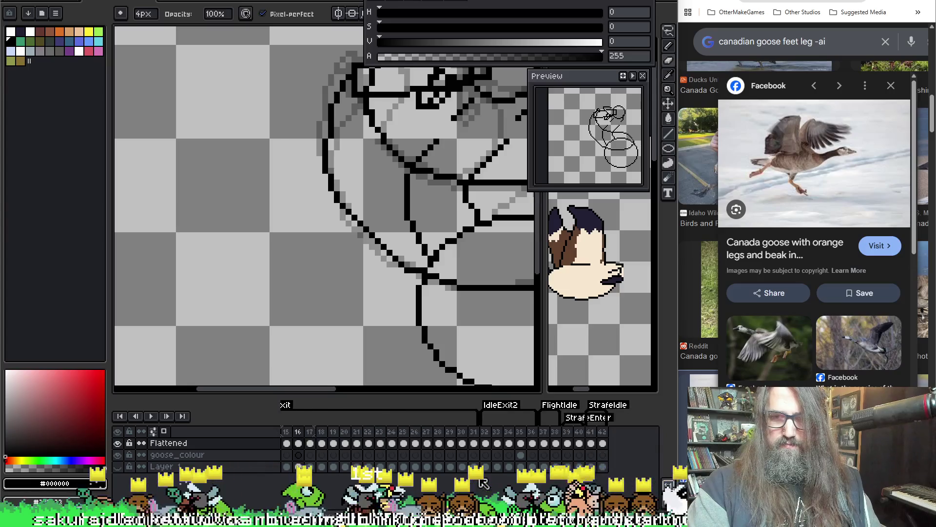
key(Return)
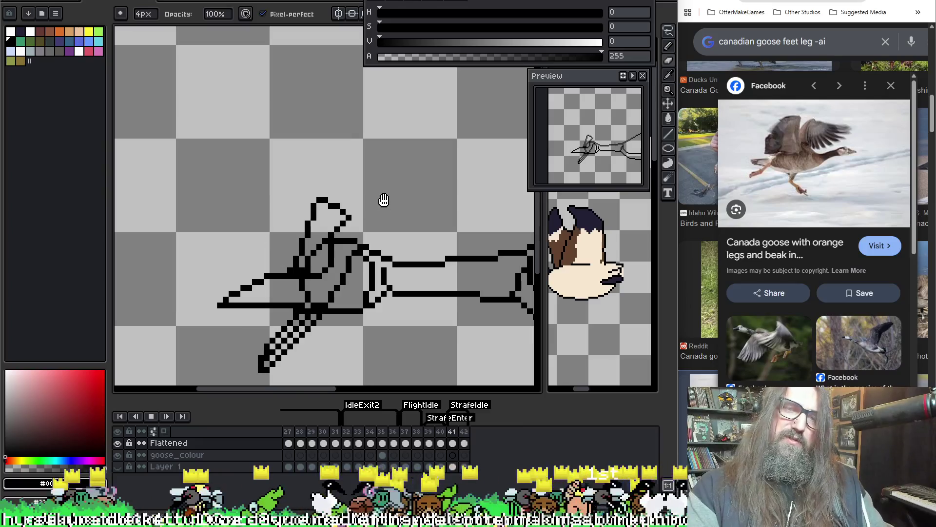
scroll(382, 200, down, 3)
mouse_move(412, 233)
mouse_down()
mouse_move(277, 219)
mouse_move(360, 274)
mouse_up()
scroll(288, 220, down, 1)
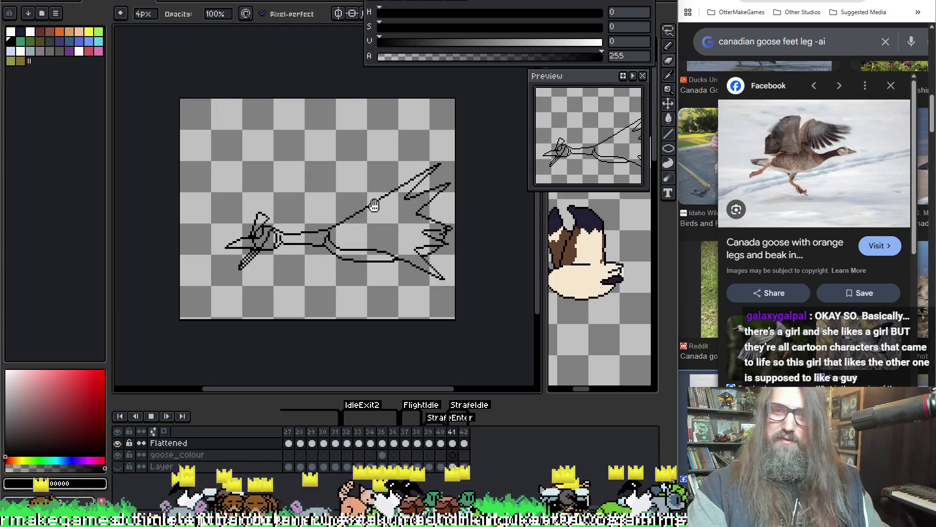
scroll(605, 137, down, 2)
scroll(605, 137, up, 2)
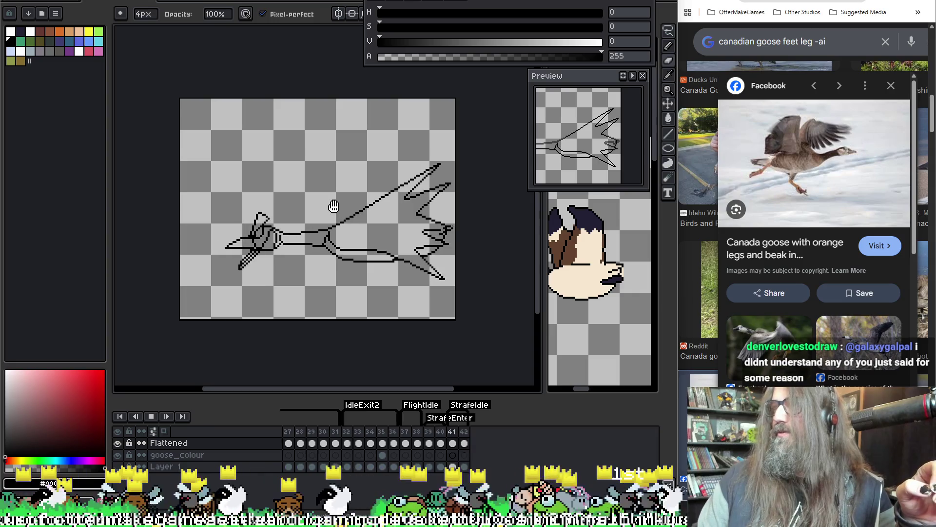
key(Right)
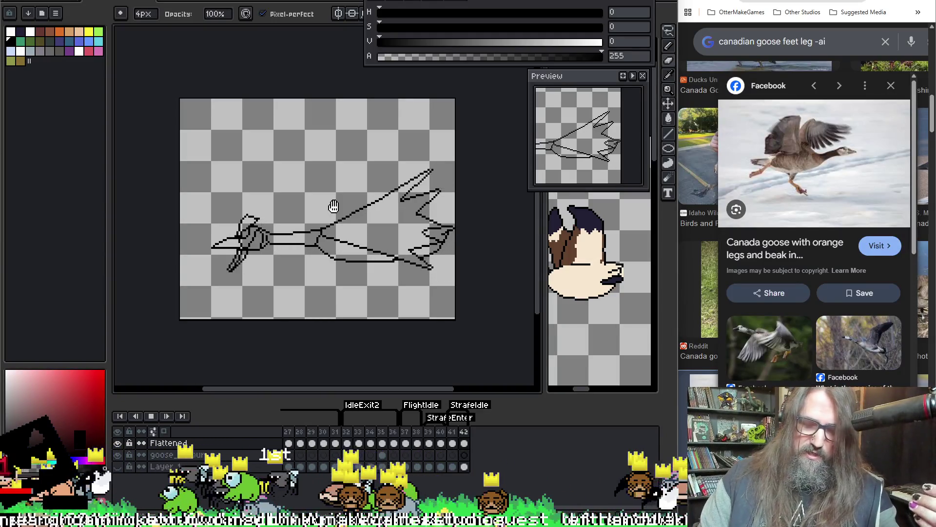
Flip between frames 41 and 42 to compare, then stop playback on frame 42.
key(comma)
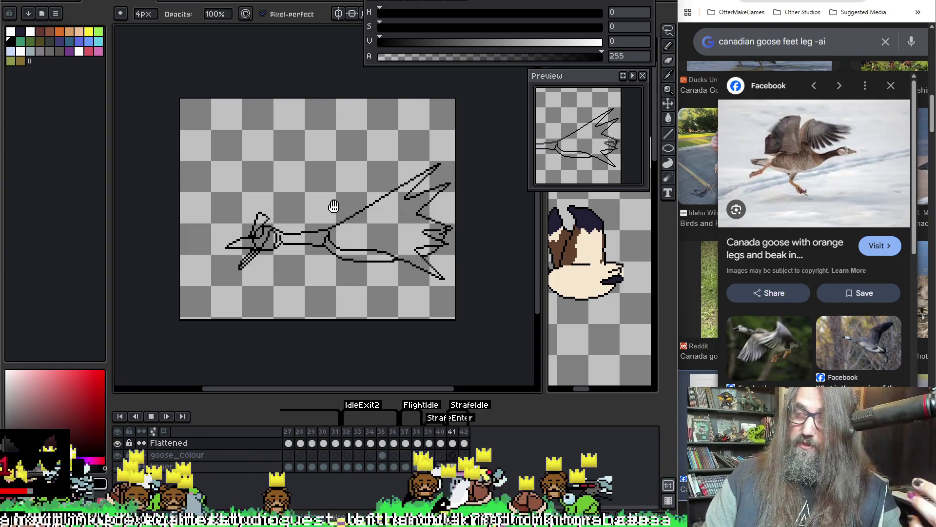
key(period)
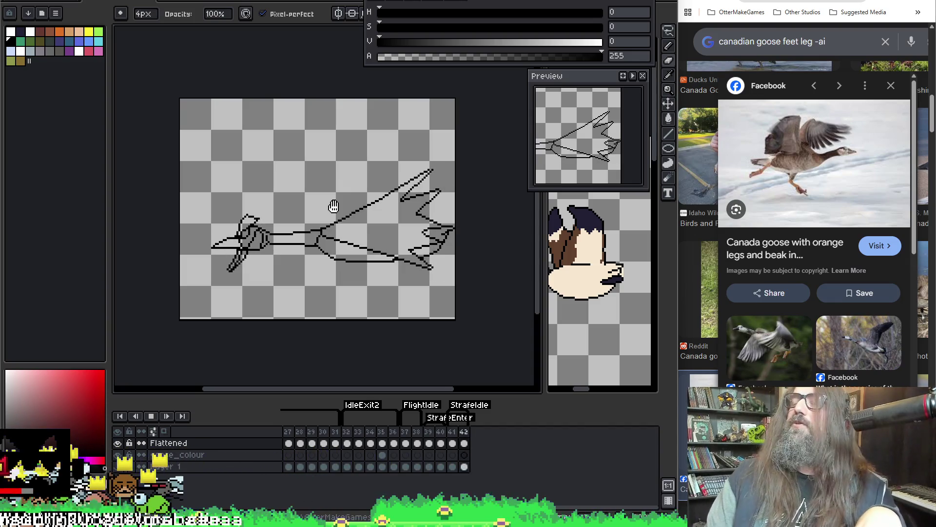
key(comma)
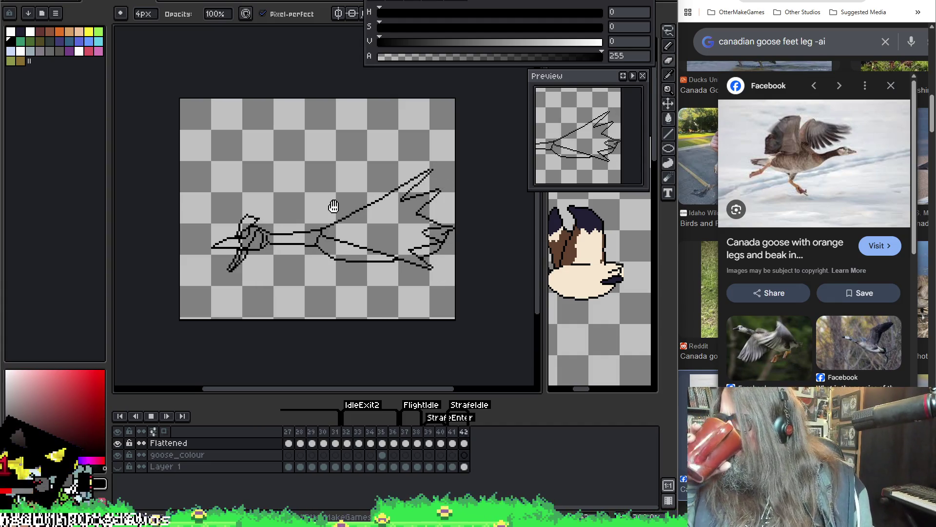
key(period)
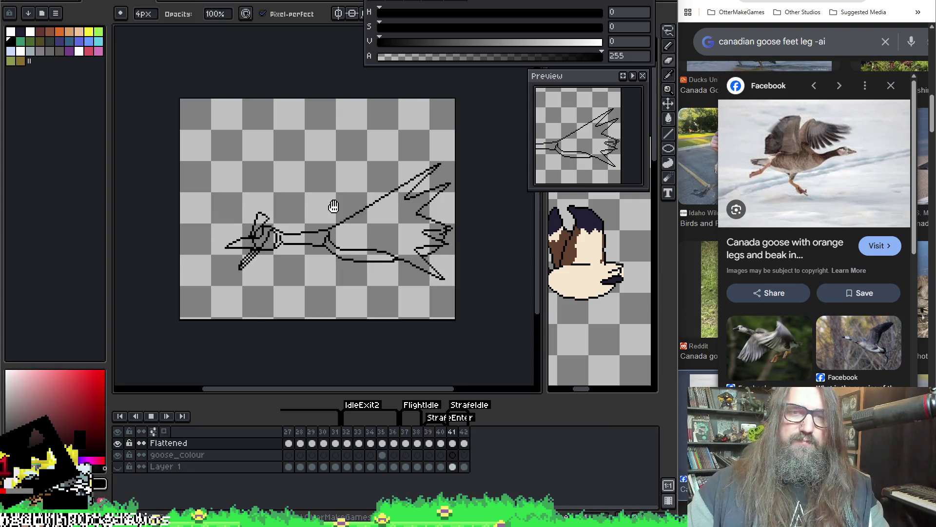
key(Return)
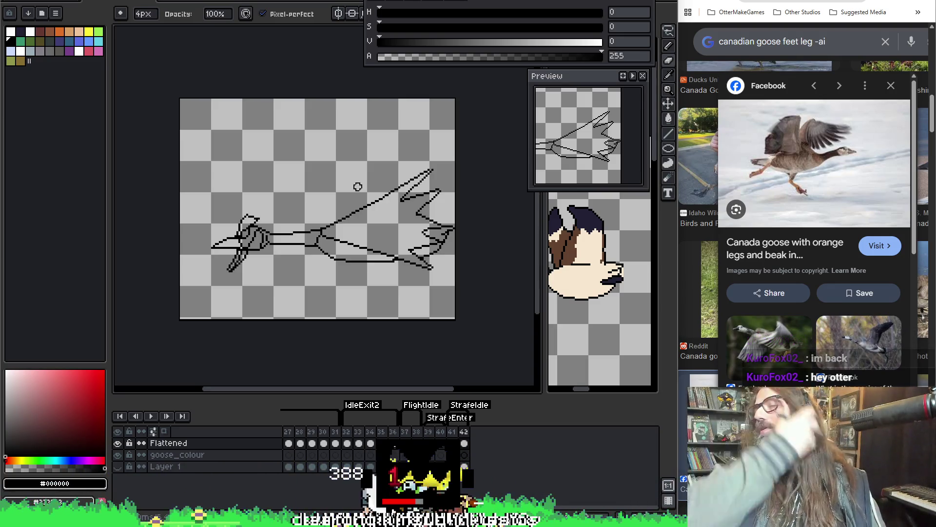
Zoom in and erase the upper toe's old outer edge, including the leftover end pixel.
scroll(366, 190, up, 3)
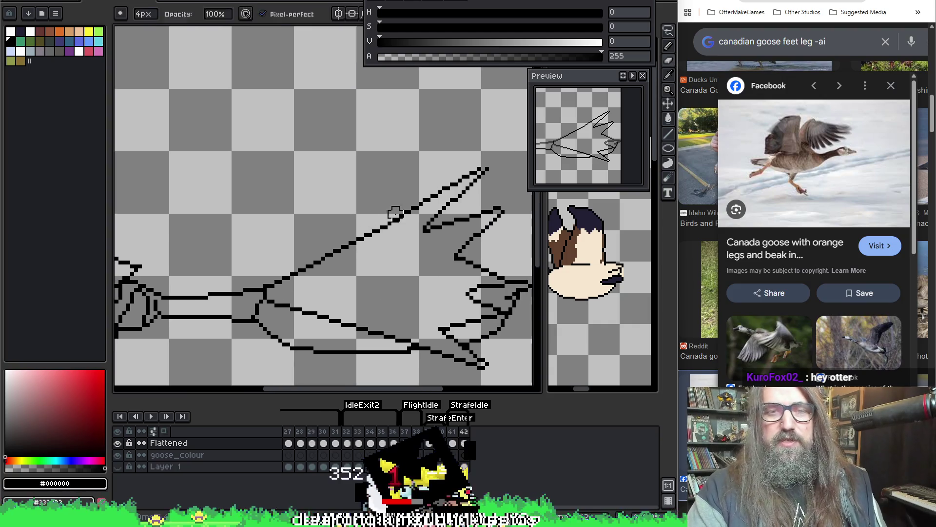
drag(393, 225, 465, 162)
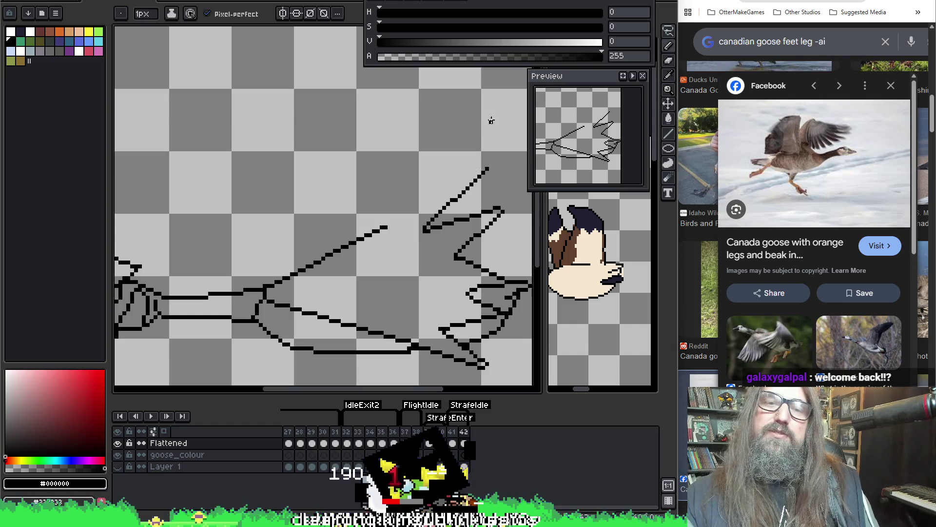
click(385, 226)
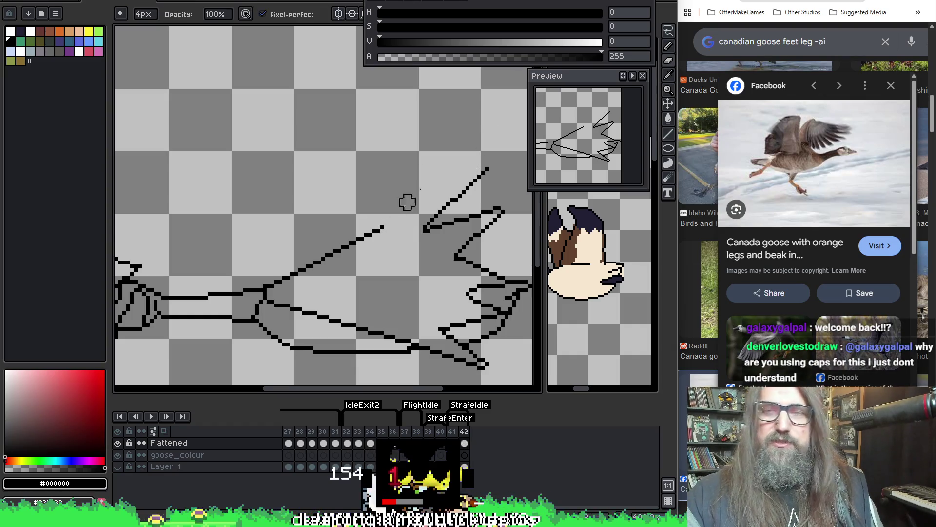
key(b)
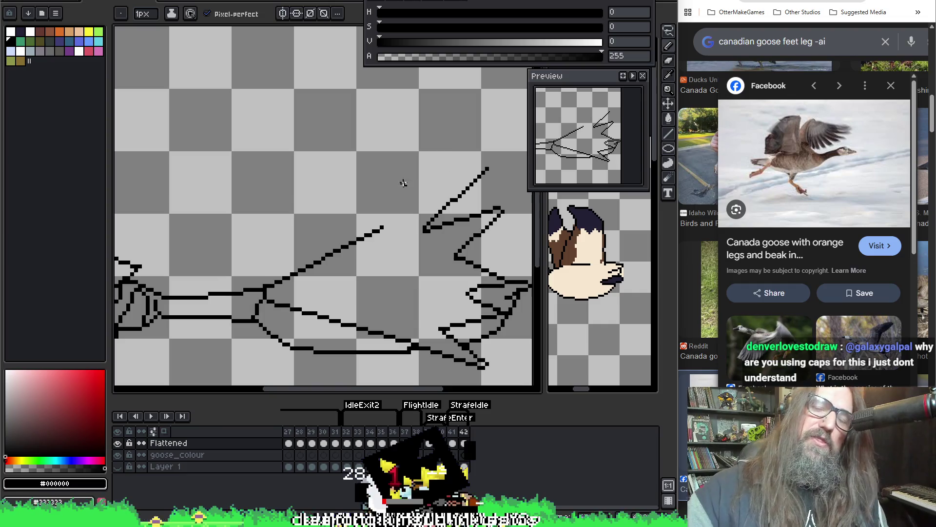
key(e)
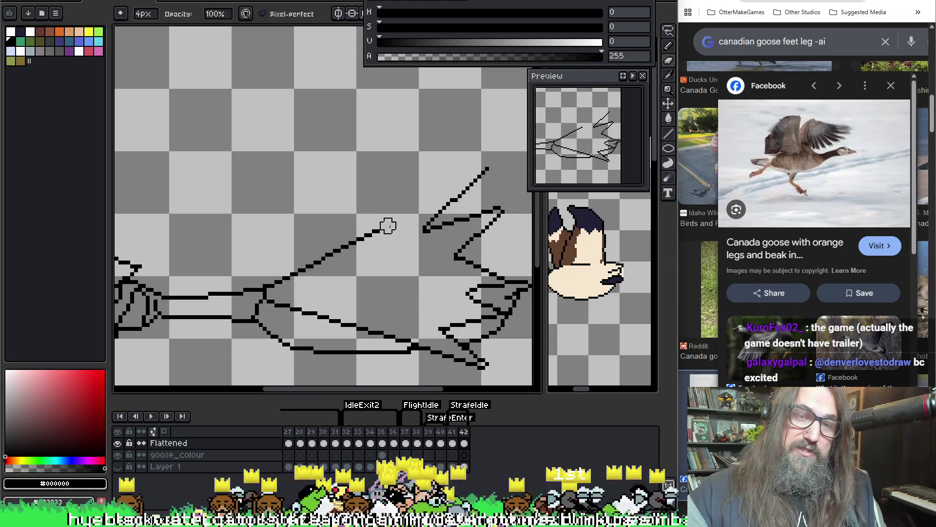
key(i)
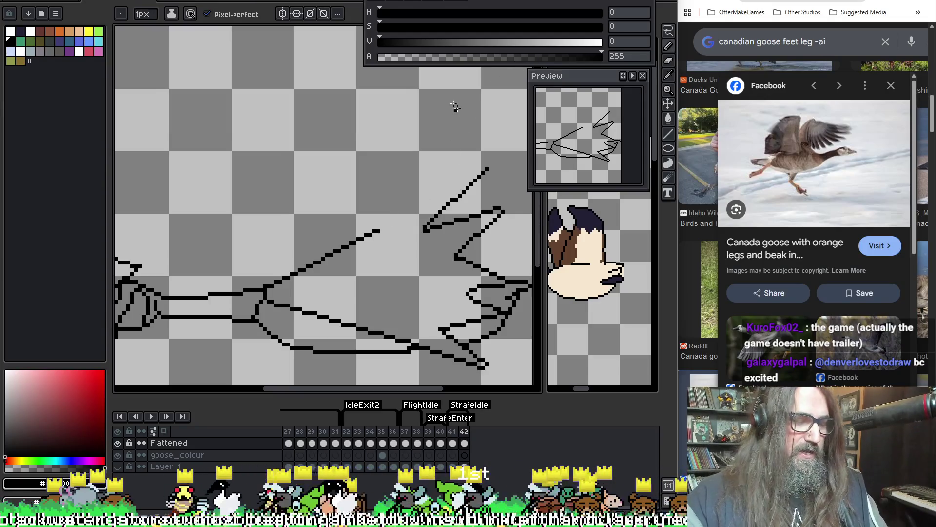
key(b)
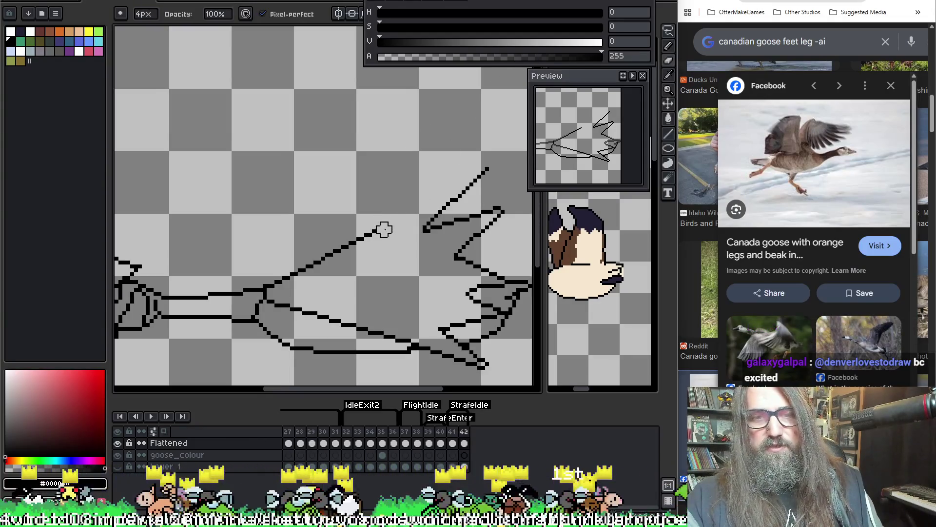
Draw a straight diagonal edge from the shin up to the upper toe tip.
key(b)
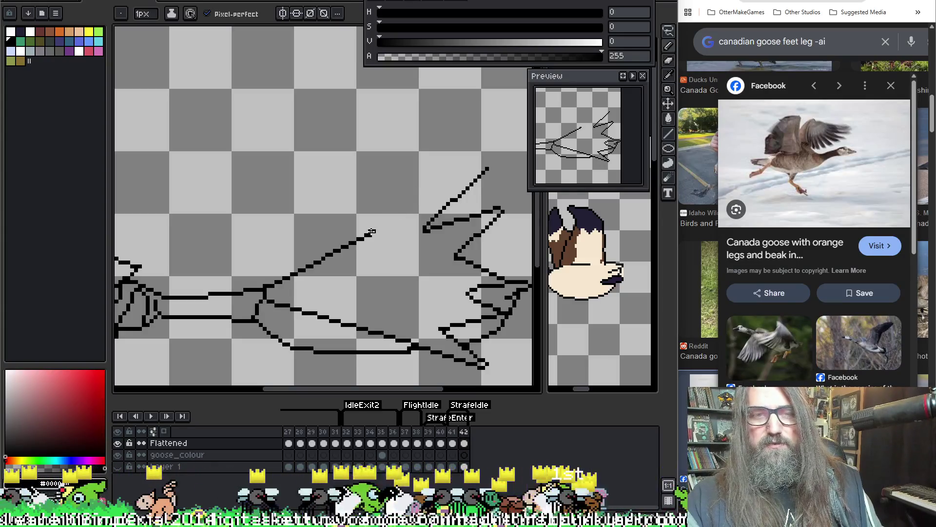
key(l)
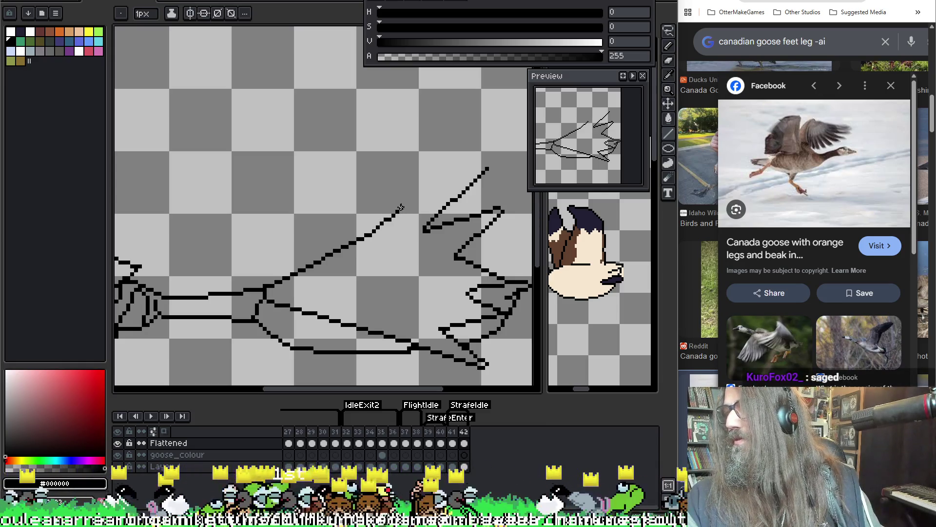
mouse_move(400, 207)
mouse_down()
mouse_move(463, 159)
mouse_move(492, 168)
mouse_up()
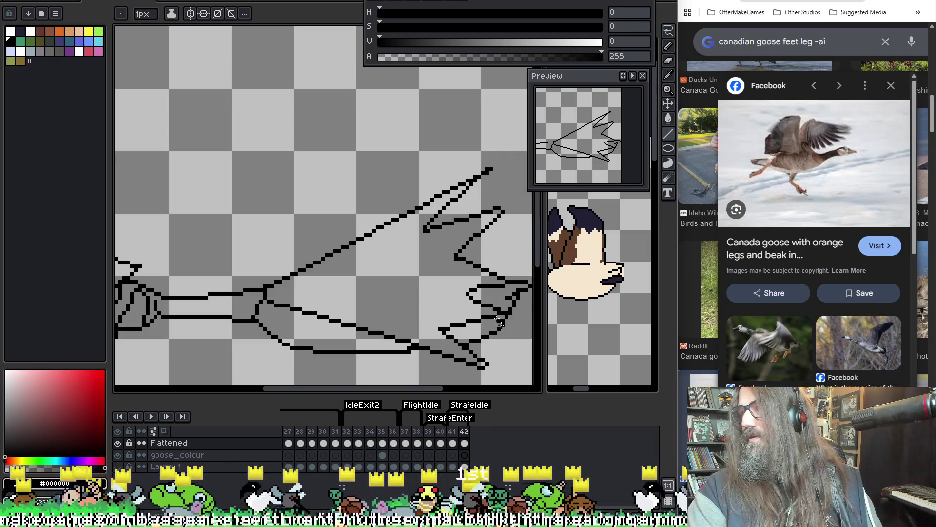
Erase and redraw the middle toe's tip pixels into a sharp point, then recentre the foot.
key(b)
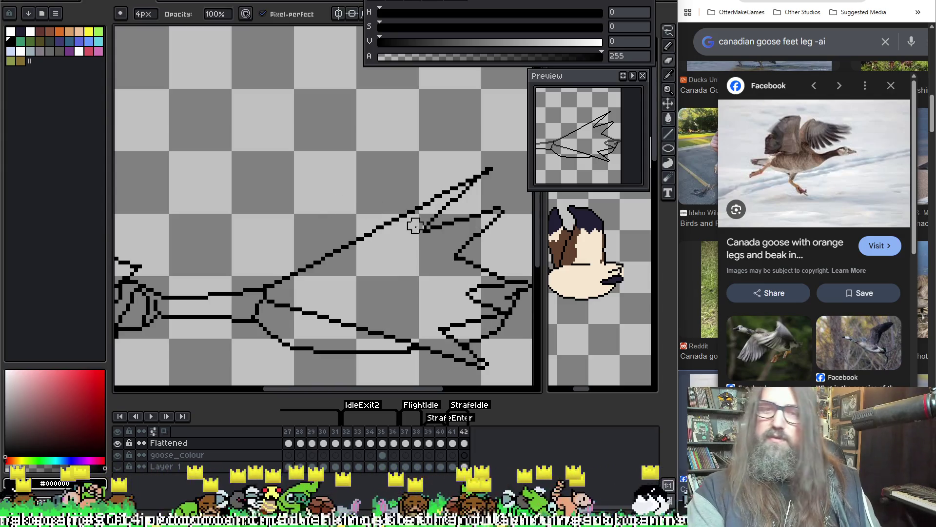
scroll(493, 179, down, 2)
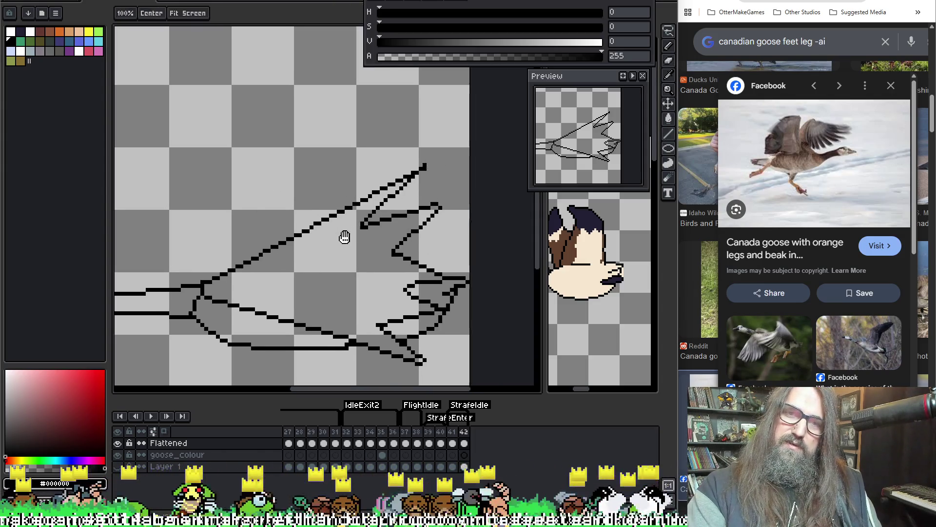
scroll(390, 176, up, 3)
scroll(342, 234, down, 2)
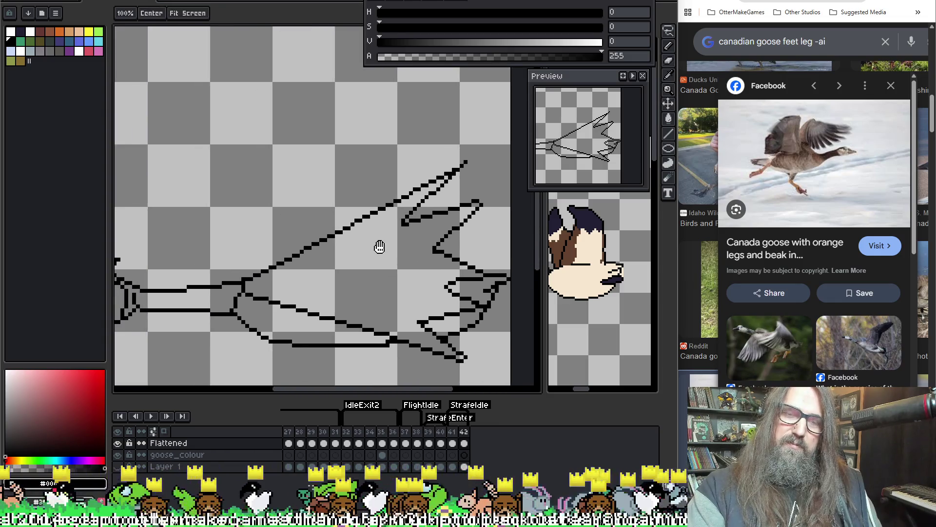
scroll(363, 205, up, 3)
key(l)
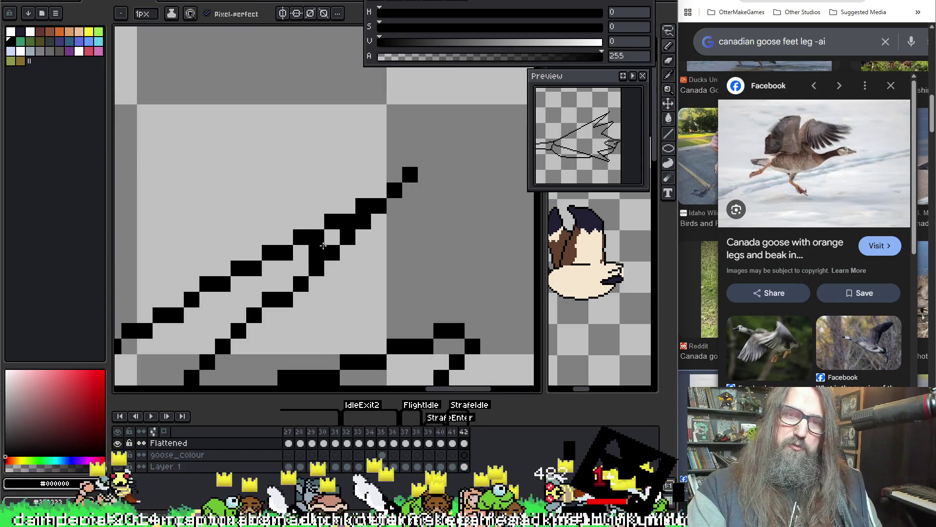
scroll(325, 247, down, 1)
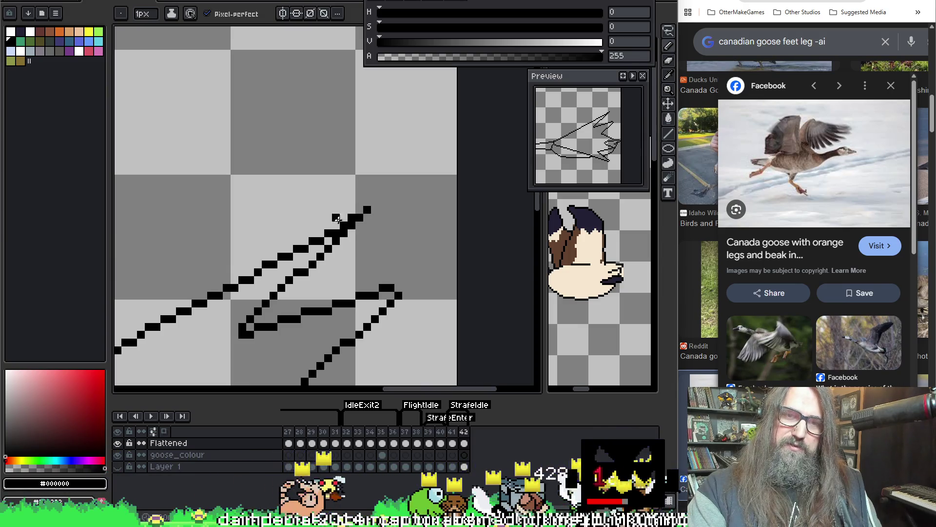
key(e)
scroll(336, 234, up, 2)
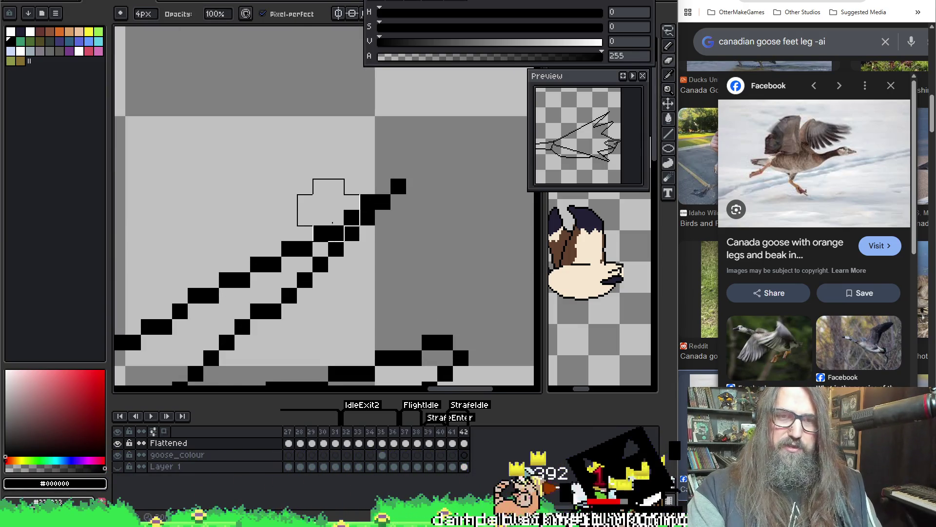
scroll(365, 186, down, 4)
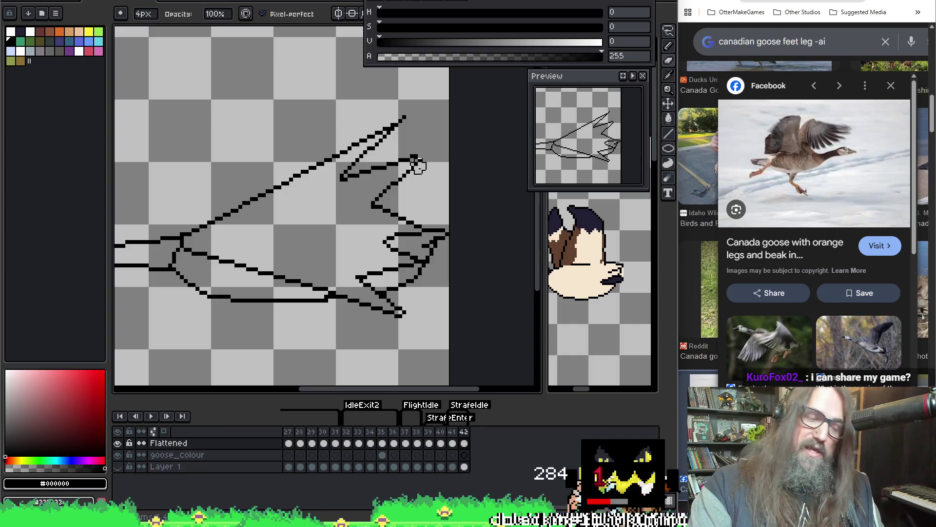
drag(401, 159, 420, 163)
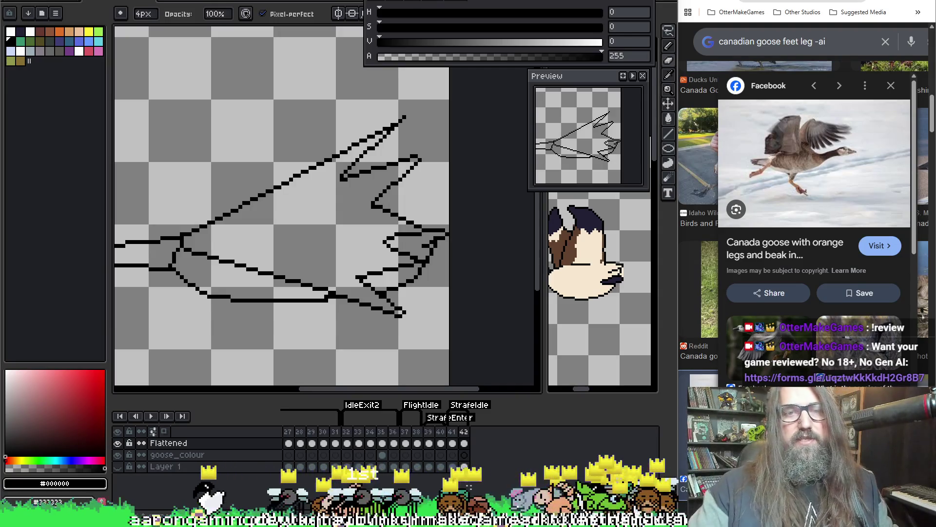
drag(390, 205, 435, 182)
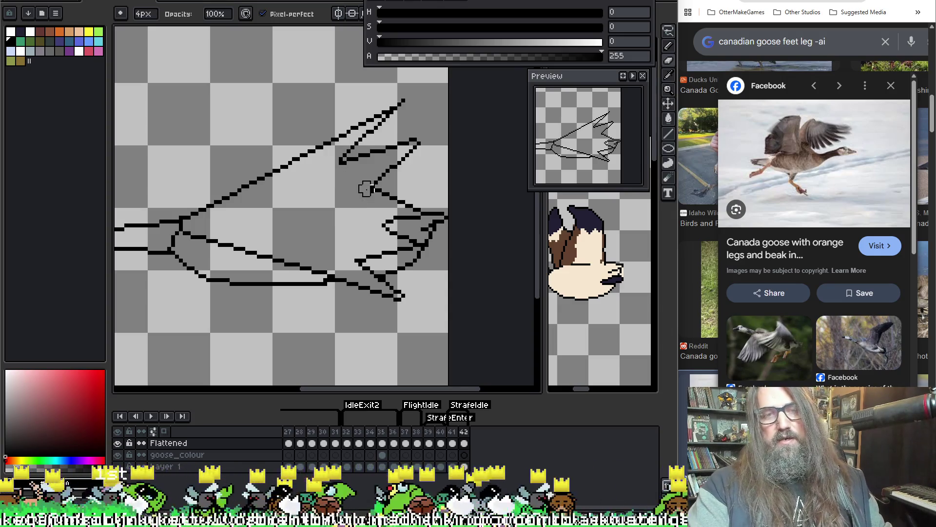
Touch up the foot's pixels by alternating the pencil and eraser.
scroll(362, 192, up, 1)
key(b)
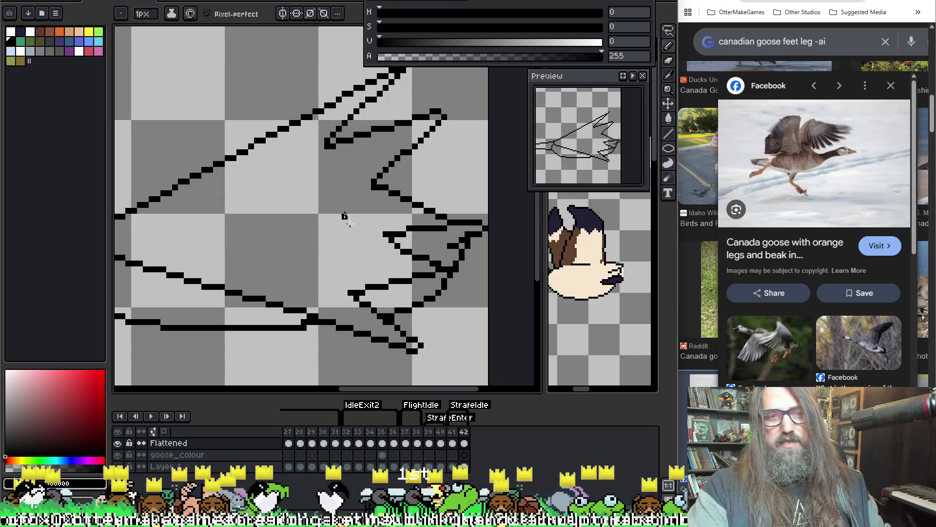
key(e)
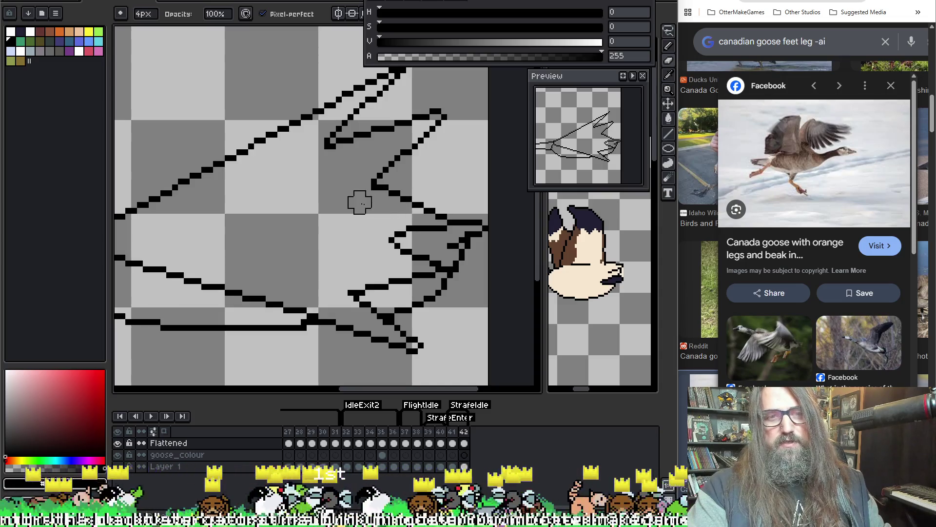
key(b)
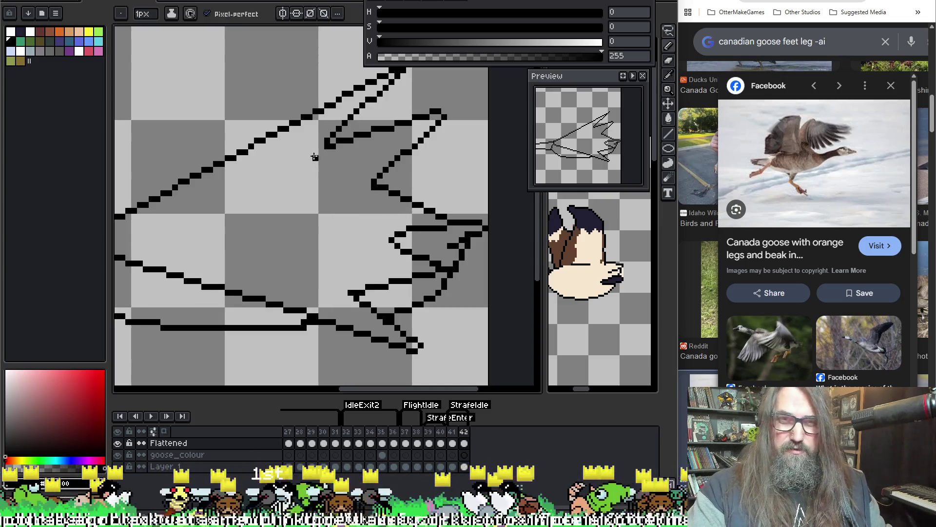
Zoom out to the whole leg, then play and stop the animation on frame 42.
key(space)
mouse_move(383, 213)
mouse_down()
mouse_move(434, 211)
mouse_move(404, 228)
mouse_up()
scroll(440, 271, down, 2)
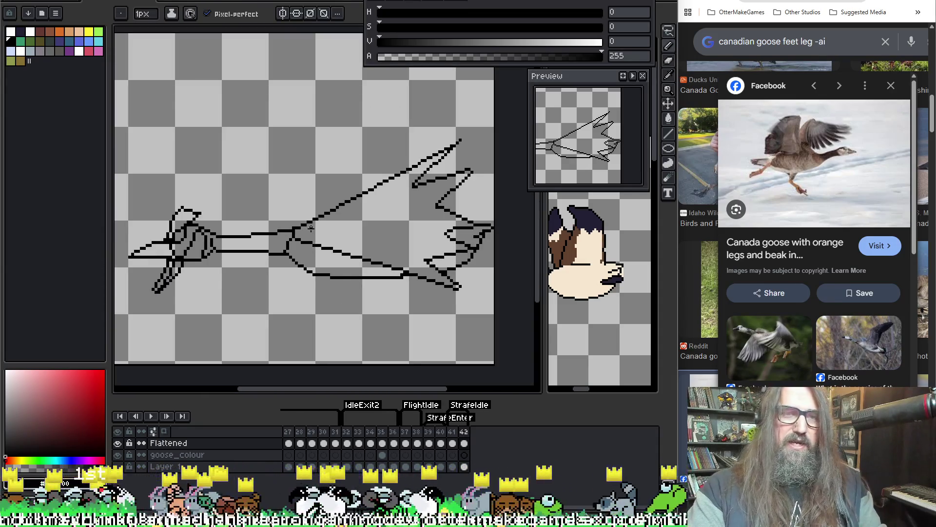
key(Return)
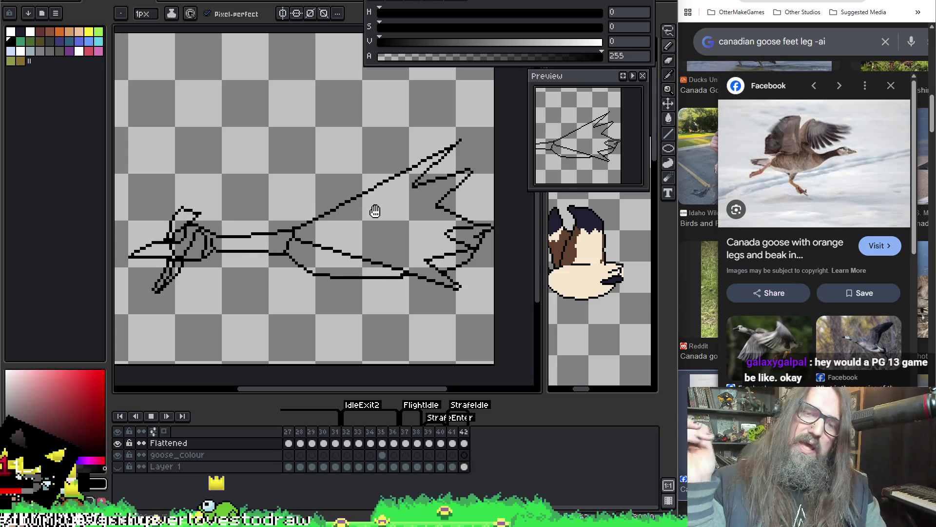
key(Return)
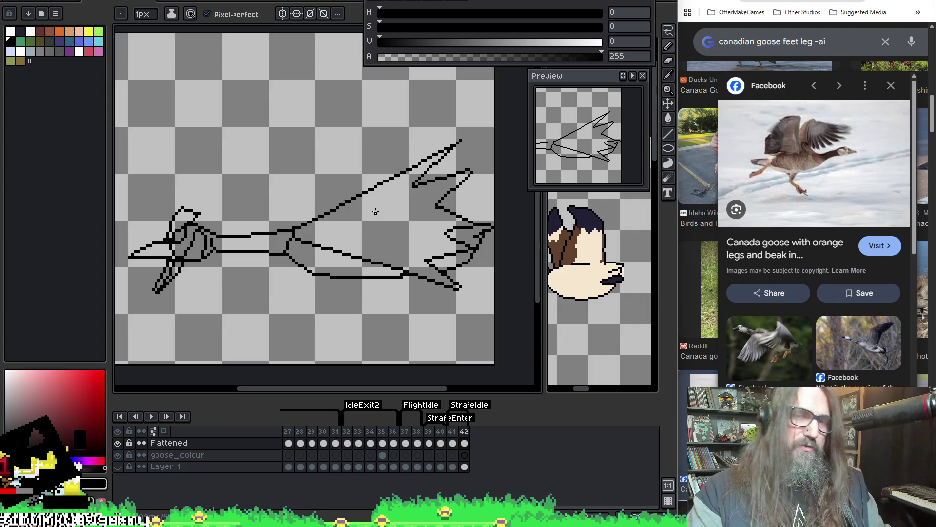
scroll(375, 212, up, 1)
key(v)
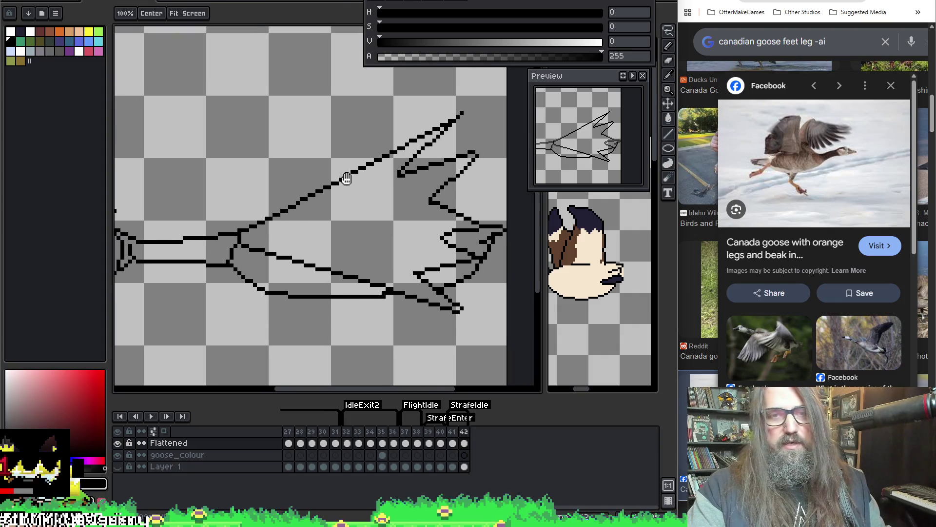
key(ctrl+s)
key(b)
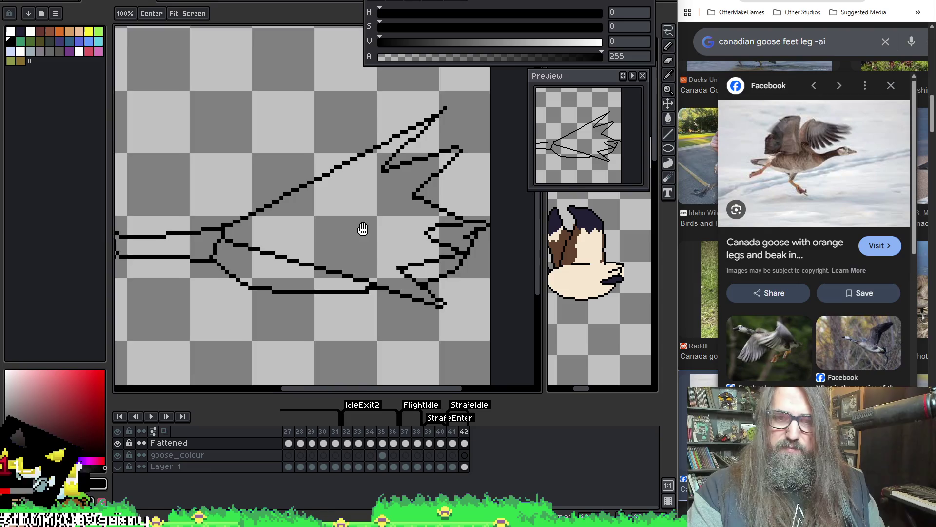
key(Left)
key(Right)
key(Left)
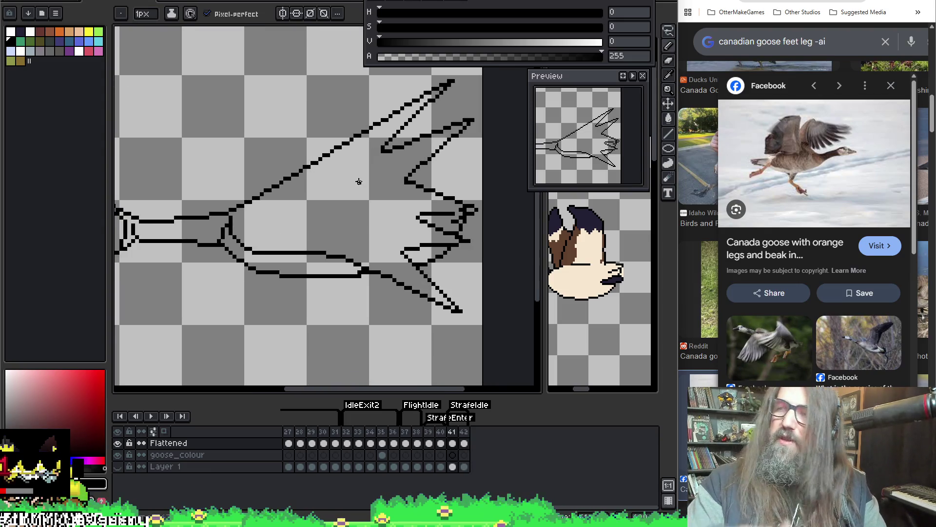
key(Right)
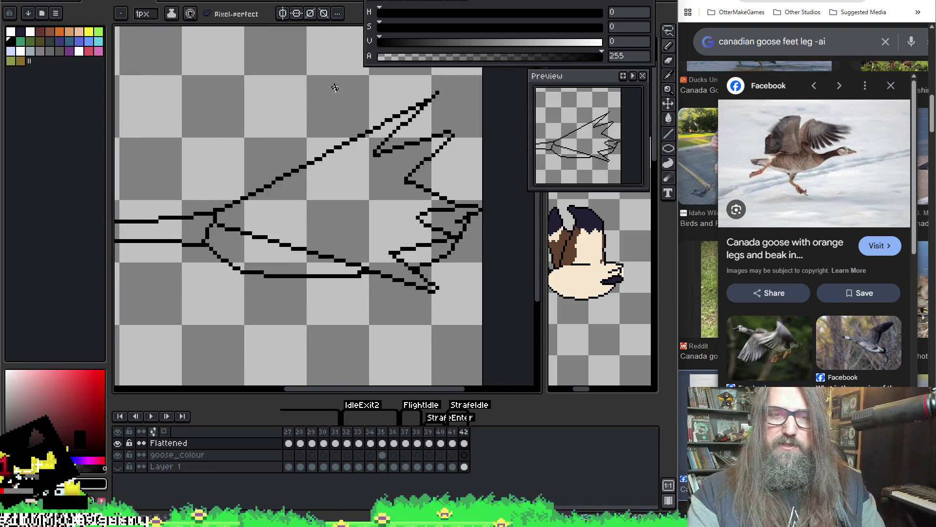
key(Left)
key(Right)
key(Left)
key(Right)
key(Left)
key(Right)
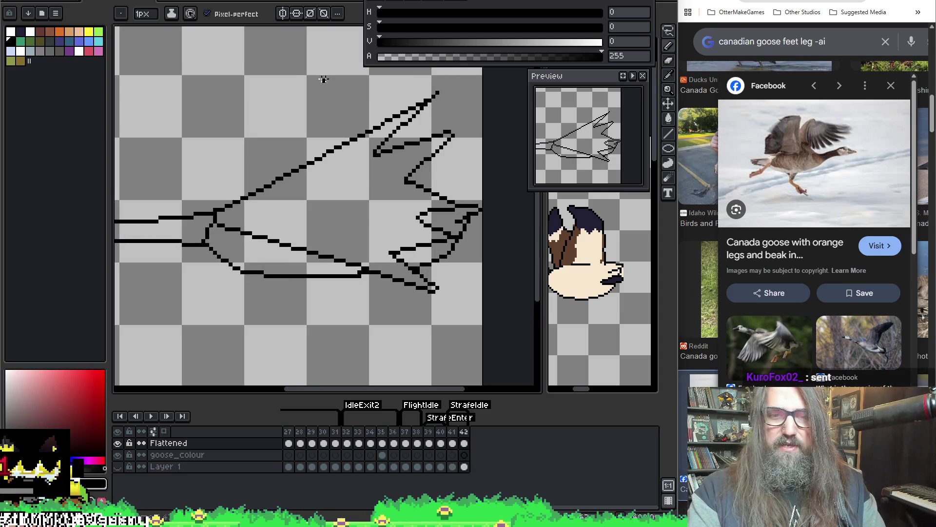
key(Left)
key(Right)
key(Left)
key(Right)
key(Left)
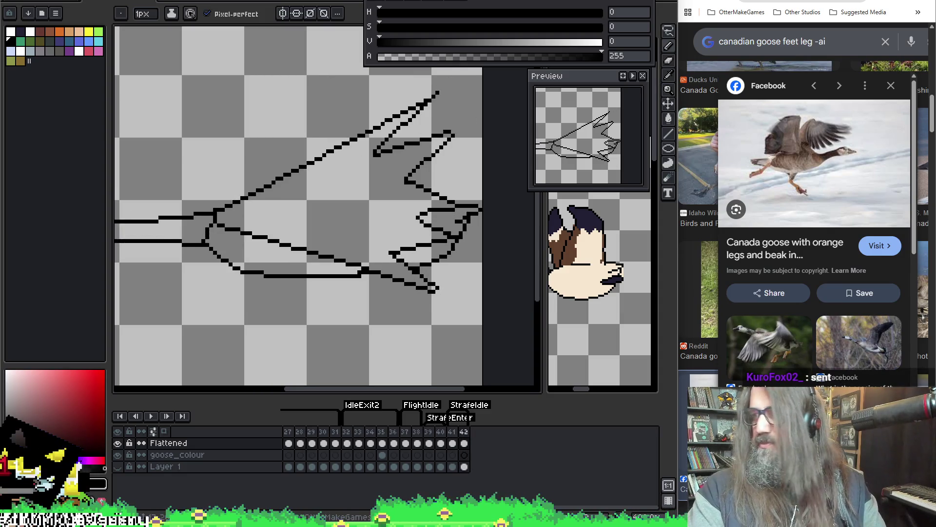
key(Right)
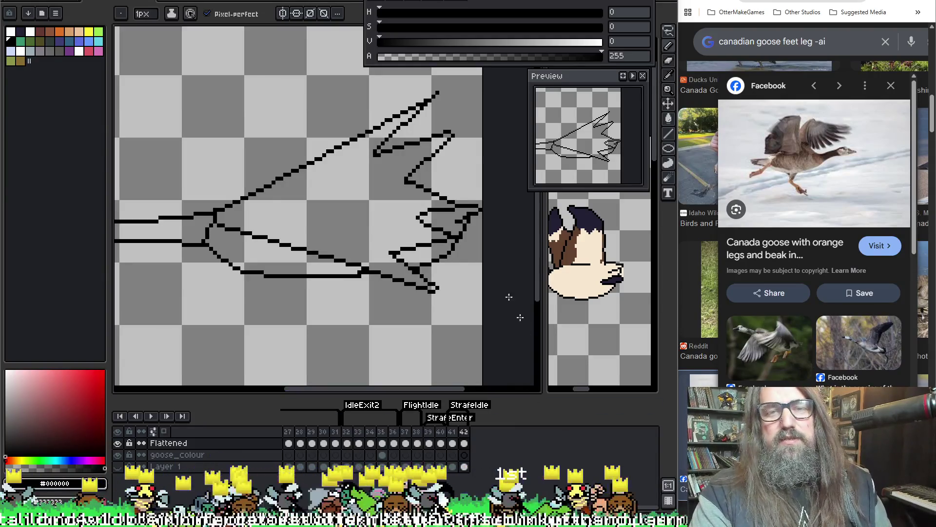
Zoom in across the toes and pick up the wider eraser.
scroll(381, 166, up, 1)
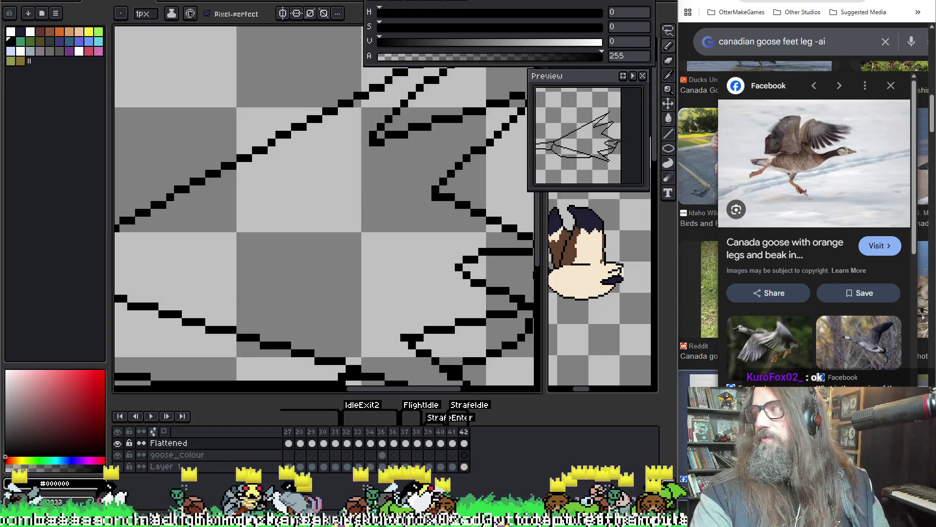
drag(295, 164, 334, 205)
scroll(309, 203, down, 1)
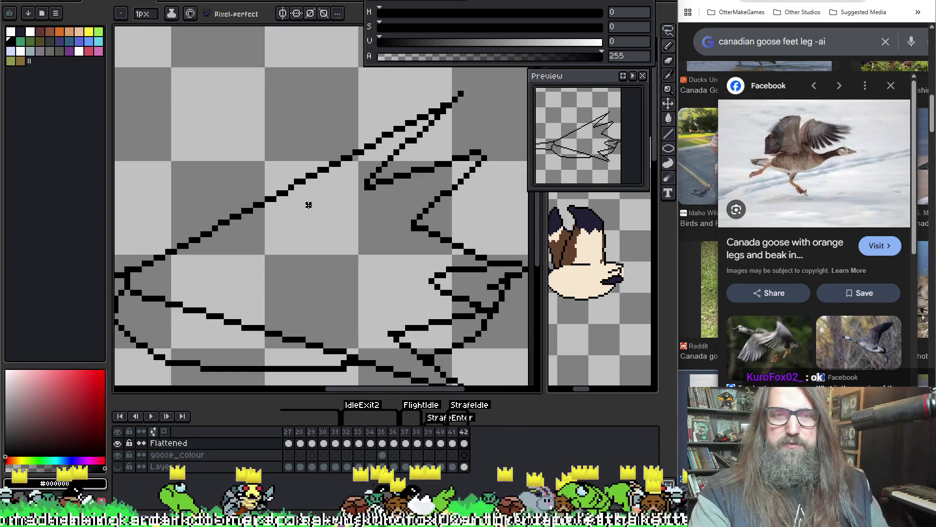
scroll(376, 206, up, 1)
scroll(376, 207, up, 1)
key(e)
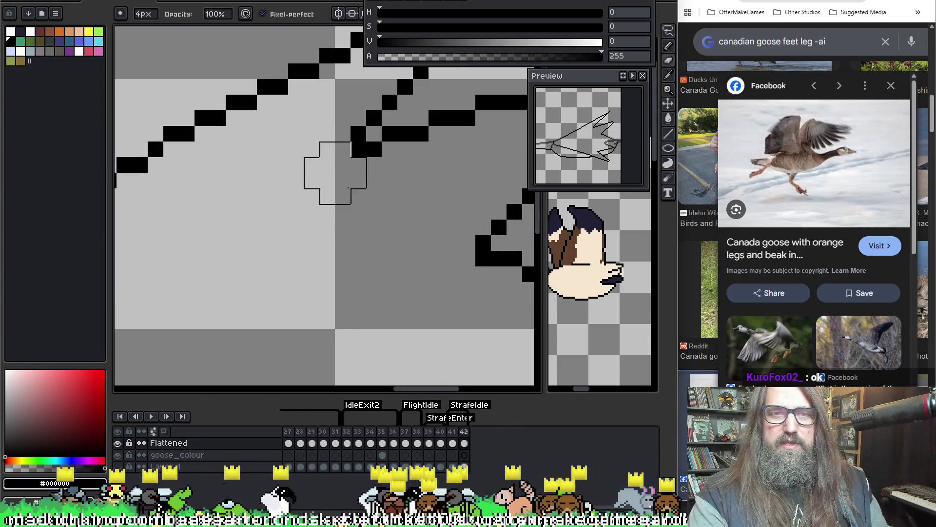
scroll(368, 273, down, 2)
scroll(341, 286, up, 1)
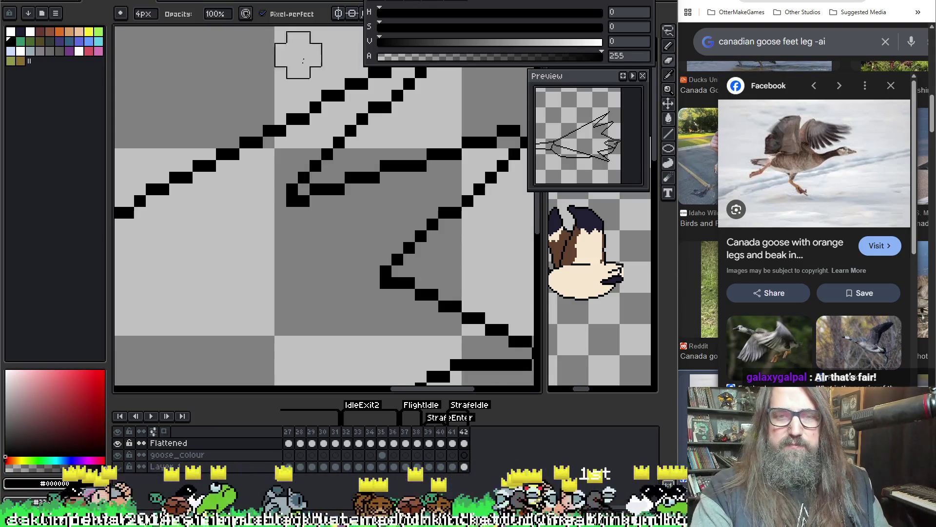
Frame the whole leg from foot to hip joint and play the animation.
scroll(324, 257, down, 2)
drag(324, 257, 423, 219)
scroll(262, 247, down, 4)
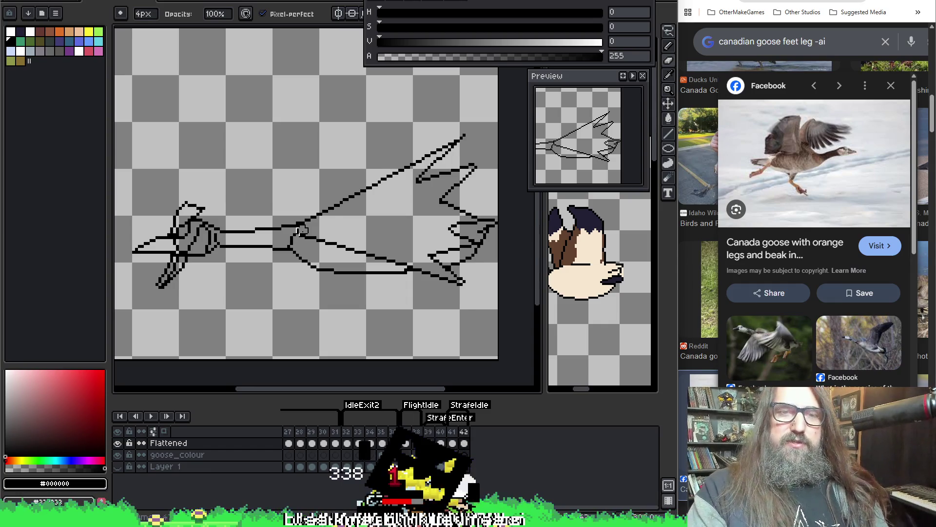
scroll(298, 230, up, 1)
drag(446, 271, 305, 254)
scroll(307, 256, down, 1)
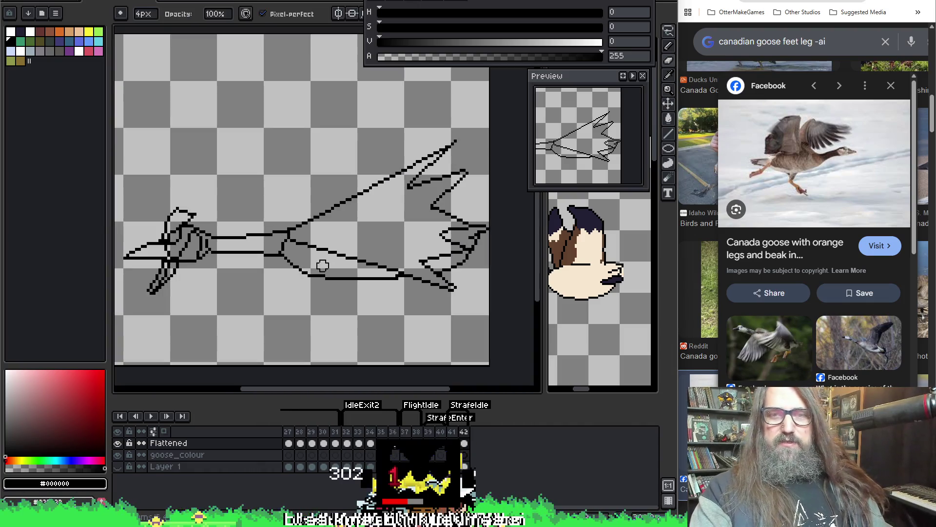
key(Return)
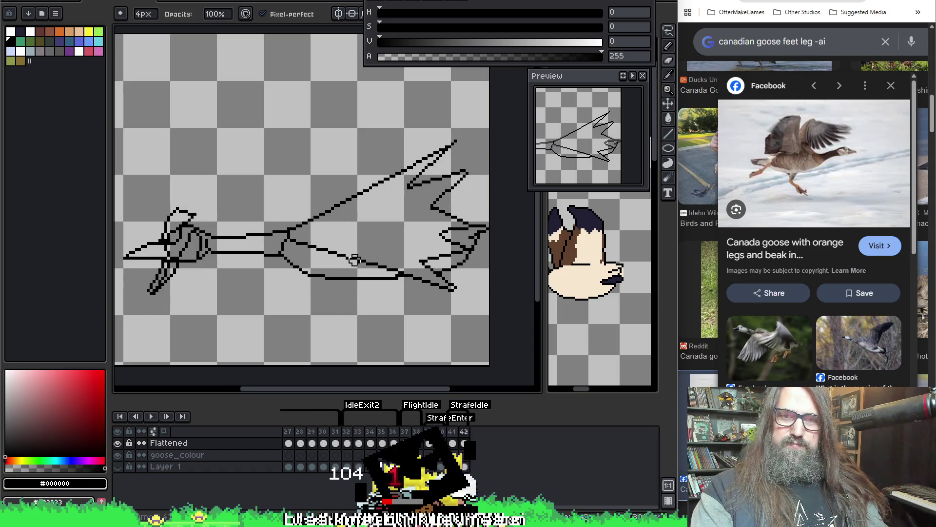
Stop the animation playback with the foot in view.
key(Return)
key(Return)
scroll(334, 255, down, 1)
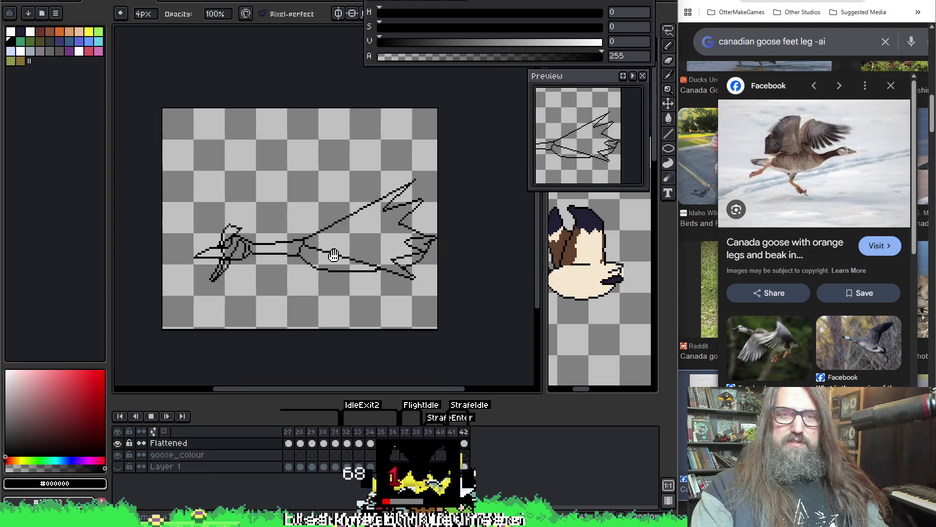
scroll(334, 254, up, 1)
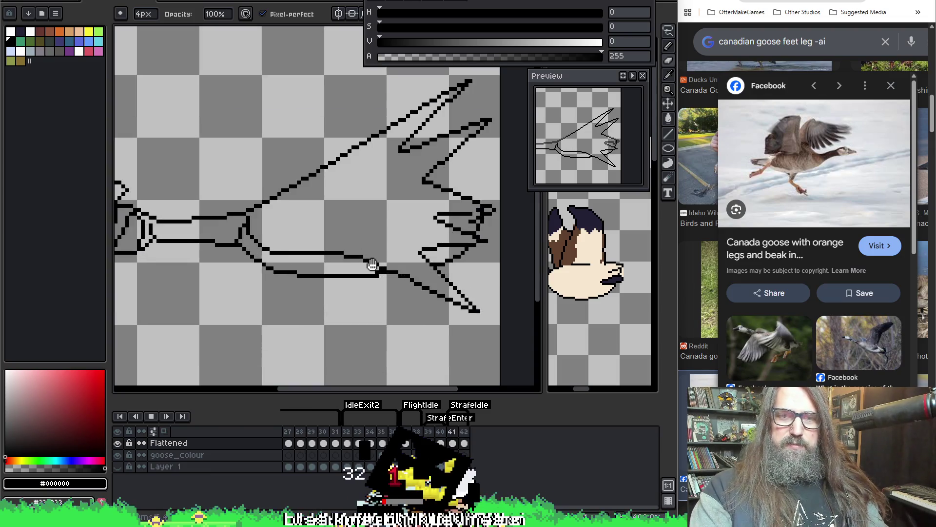
key(Return)
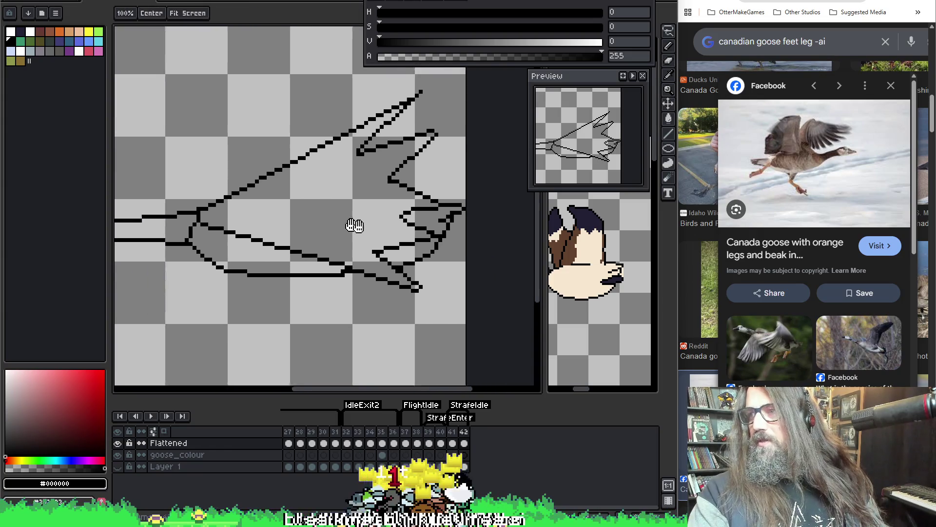
Draw a short black diagonal line along the lowest toe with the 1px pencil.
key(b)
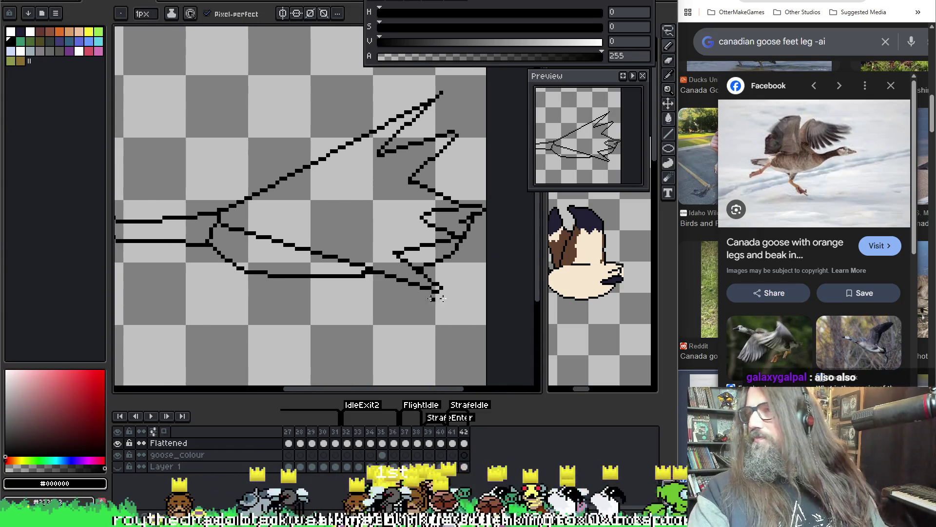
key(o)
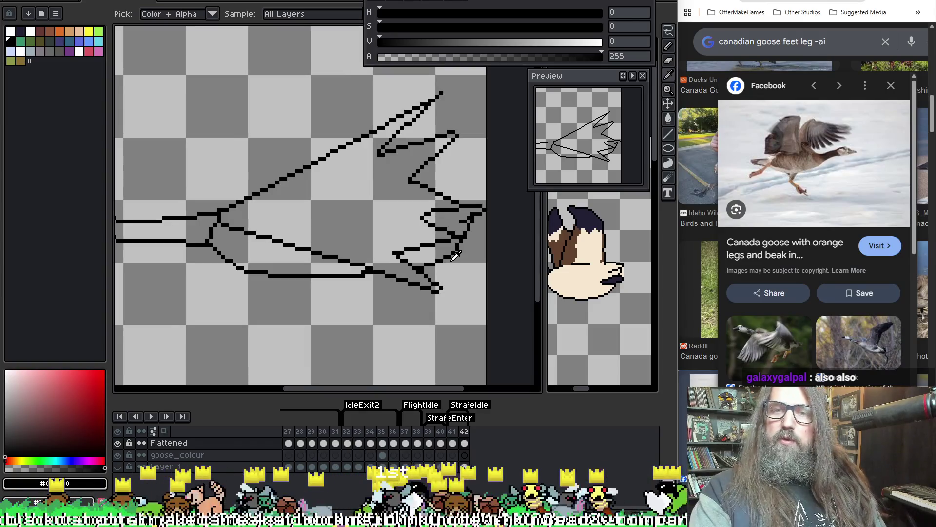
key(b)
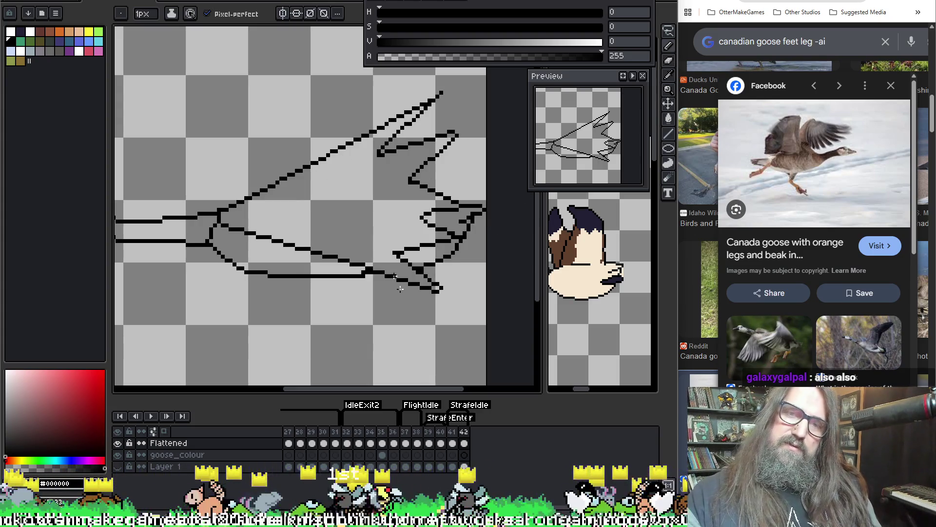
mouse_move(424, 260)
mouse_down()
mouse_move(461, 284)
mouse_move(481, 272)
mouse_move(437, 252)
mouse_up()
key(e)
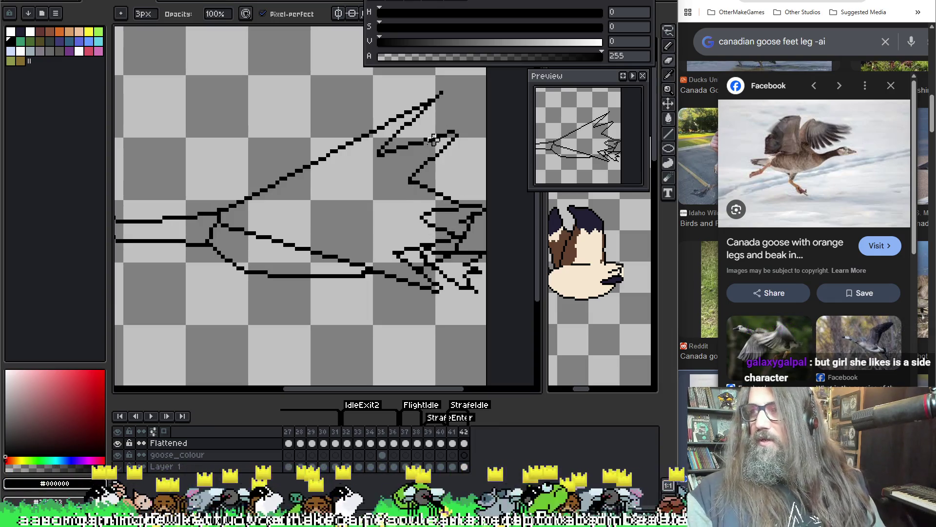
Shrink the brush from 3px to 1px, briefly sample with the eyedropper, then return to the Eraser.
key(minus)
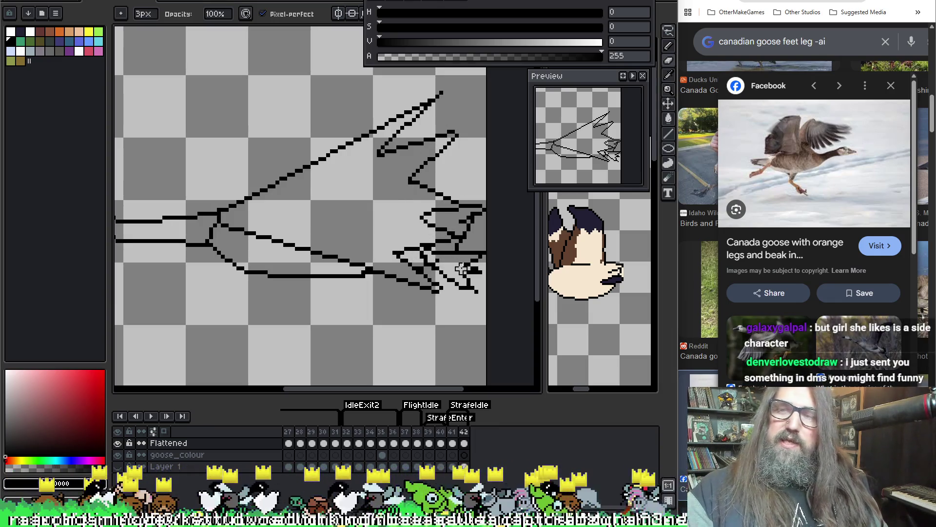
key(minus)
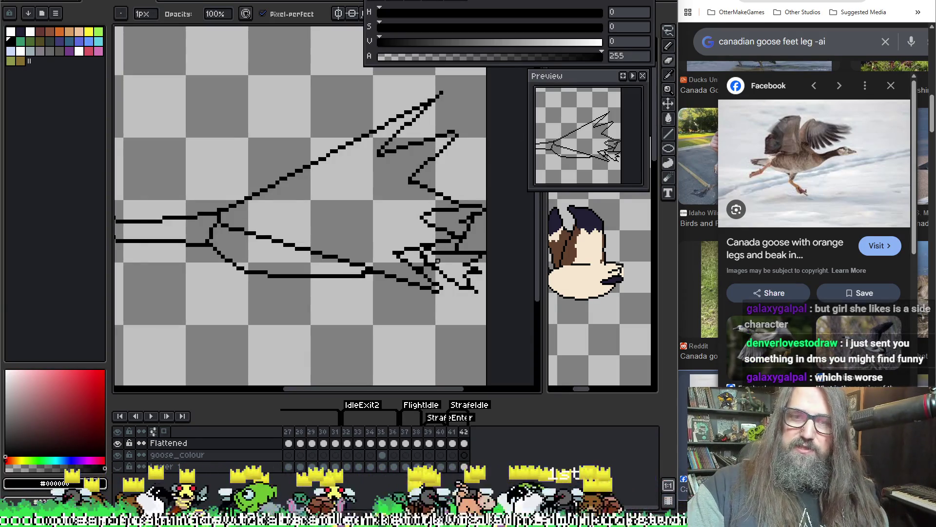
key(alt)
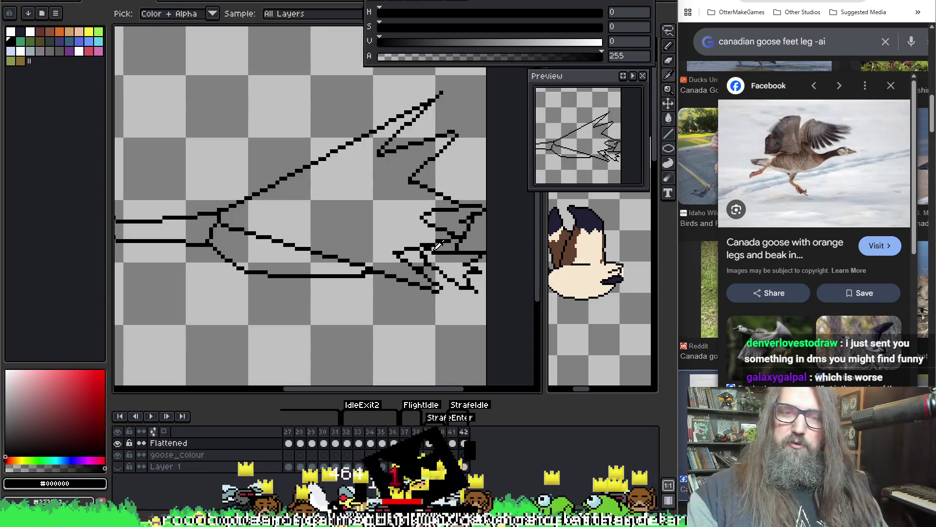
key(e)
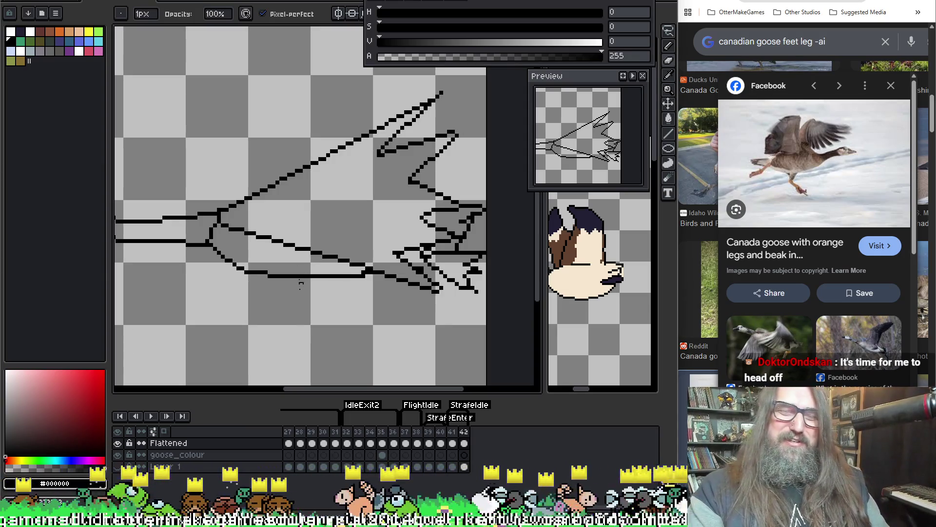
Move the Discord image viewer aside to clear the view of the toe tips.
scroll(445, 270, up, 1)
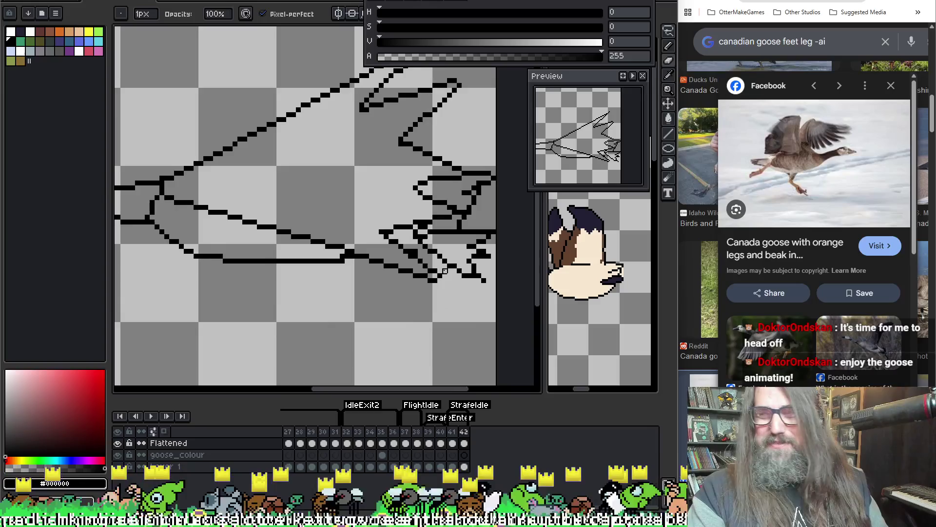
scroll(441, 271, down, 1)
scroll(349, 273, up, 1)
key(i)
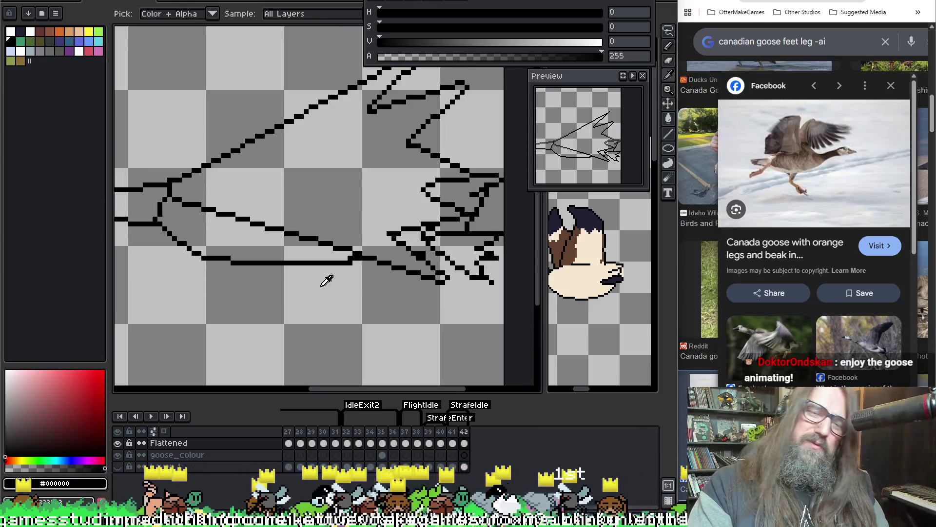
key(b)
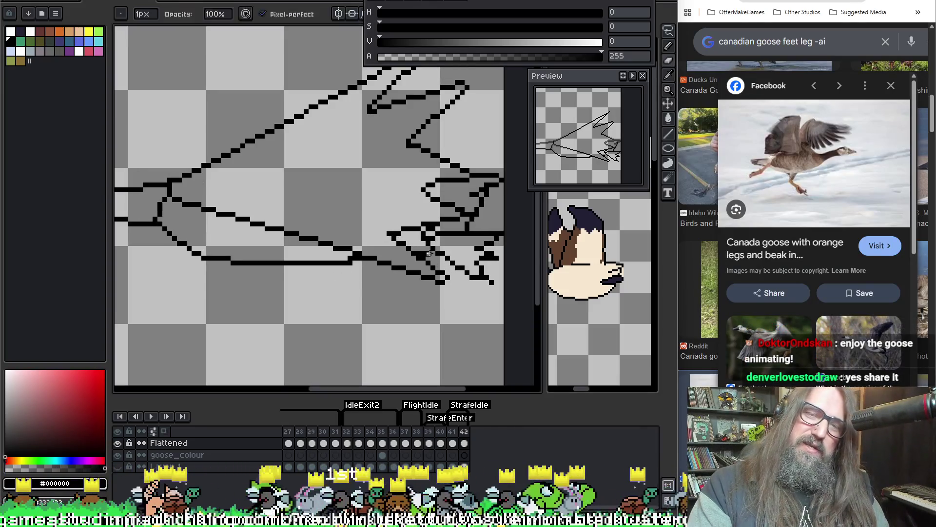
key(e)
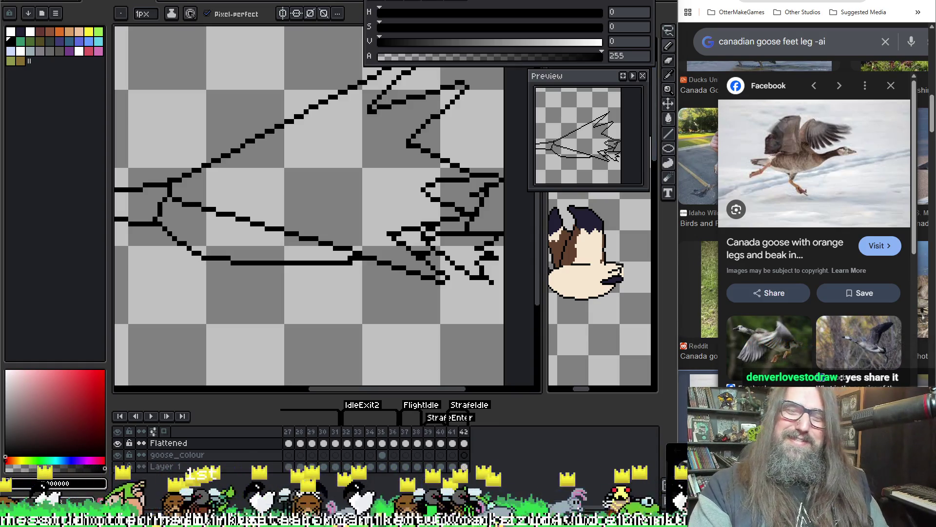
mouse_move(683, 293)
mouse_down()
mouse_move(655, 200)
mouse_move(592, 122)
mouse_move(590, 142)
mouse_move(596, 96)
mouse_move(935, 146)
mouse_up()
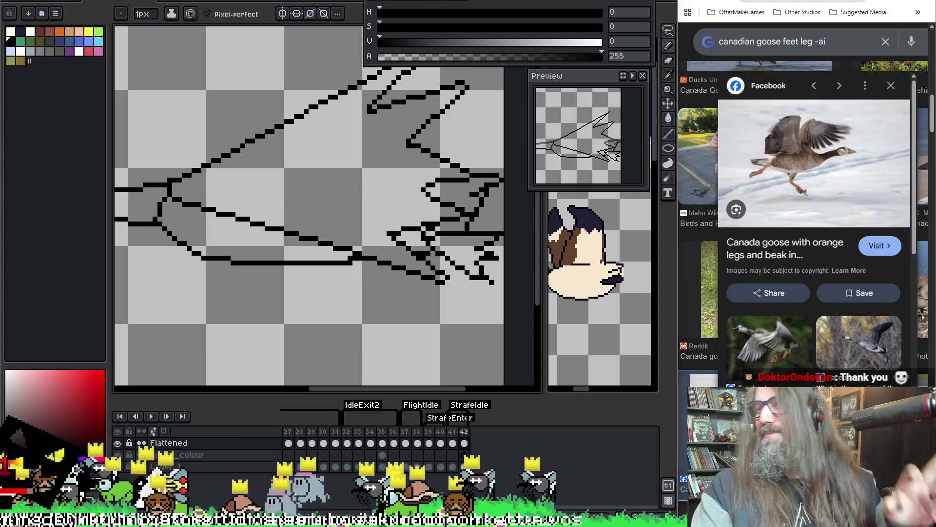
scroll(351, 203, down, 1)
scroll(414, 226, up, 2)
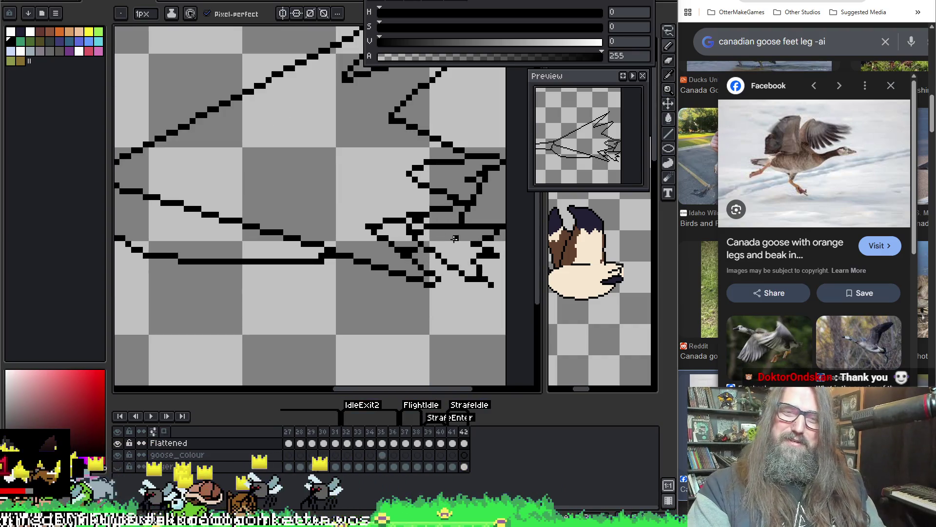
Erase stray outline pixels near the toes and at the toe tip.
key(e)
click(416, 233)
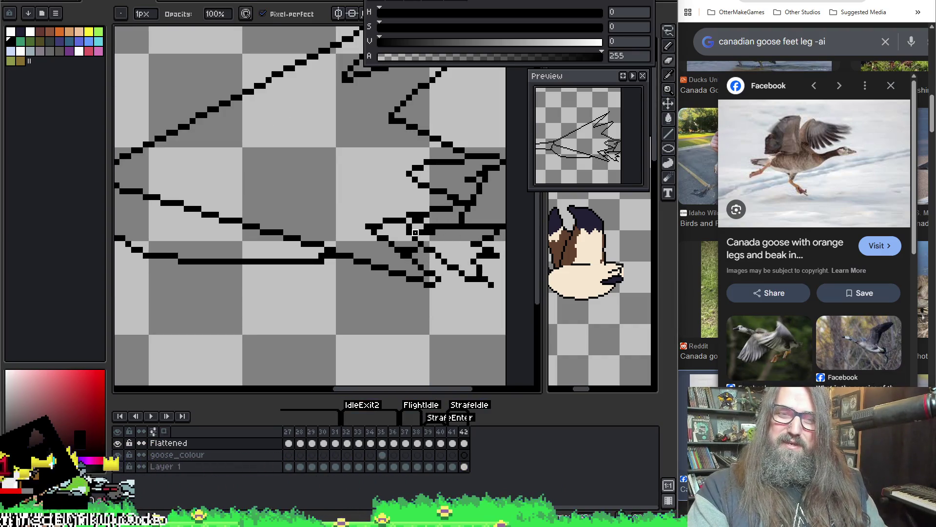
click(431, 235)
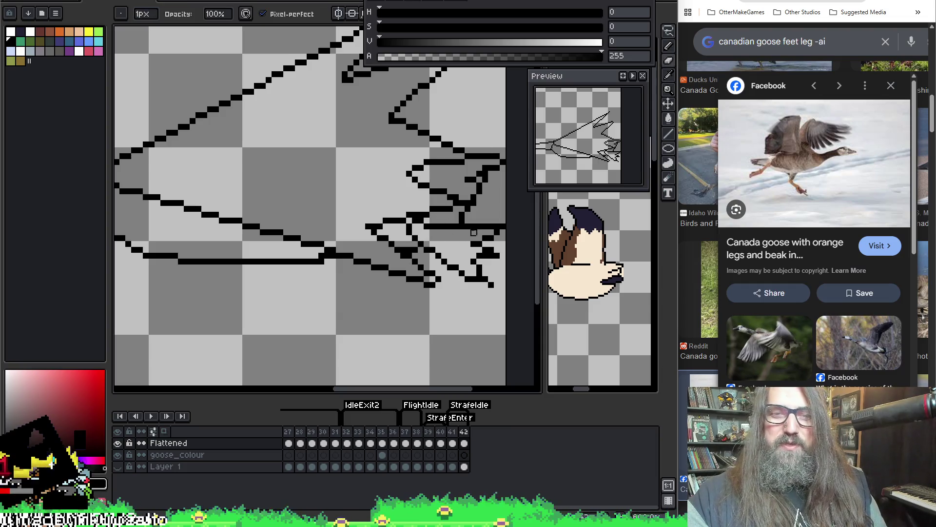
key(b)
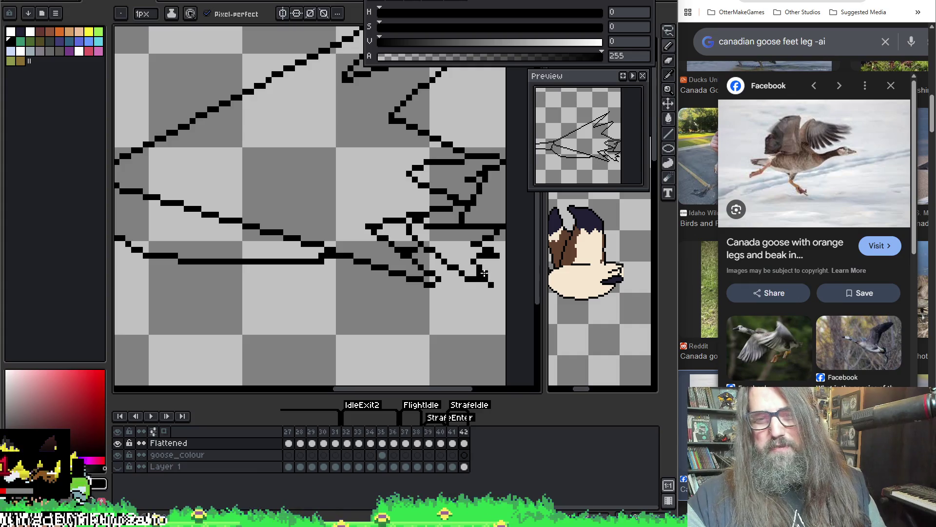
key(e)
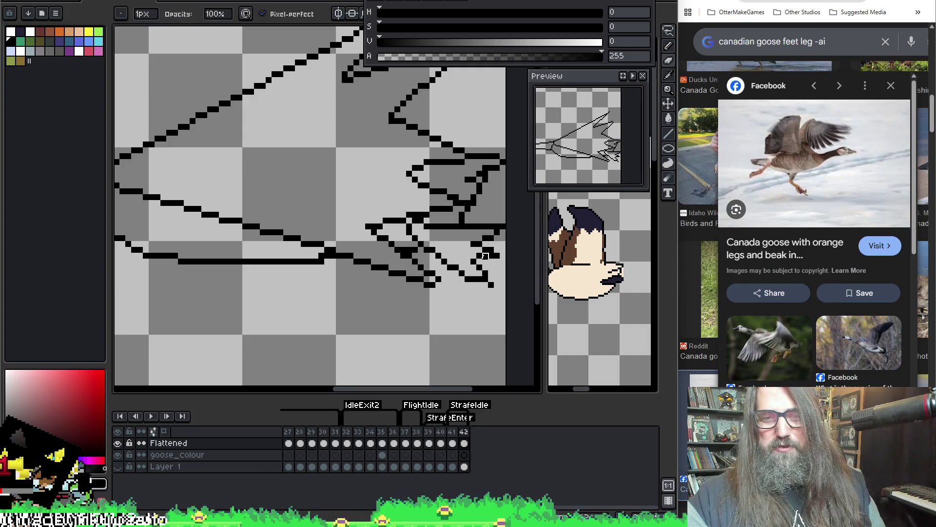
Redraw the lower toe claws as shorter, tighter hooked tips, alternating pencil and eraser.
key(b)
key(e)
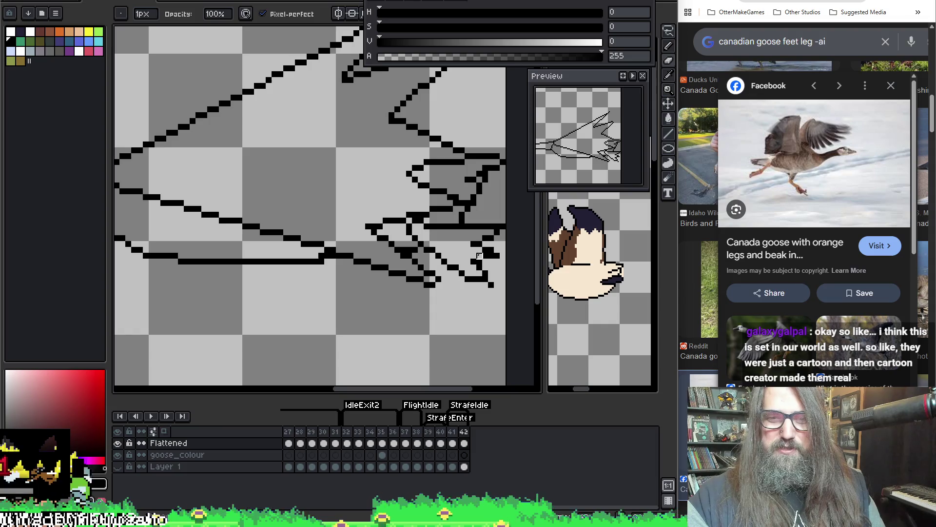
key(b)
key(e)
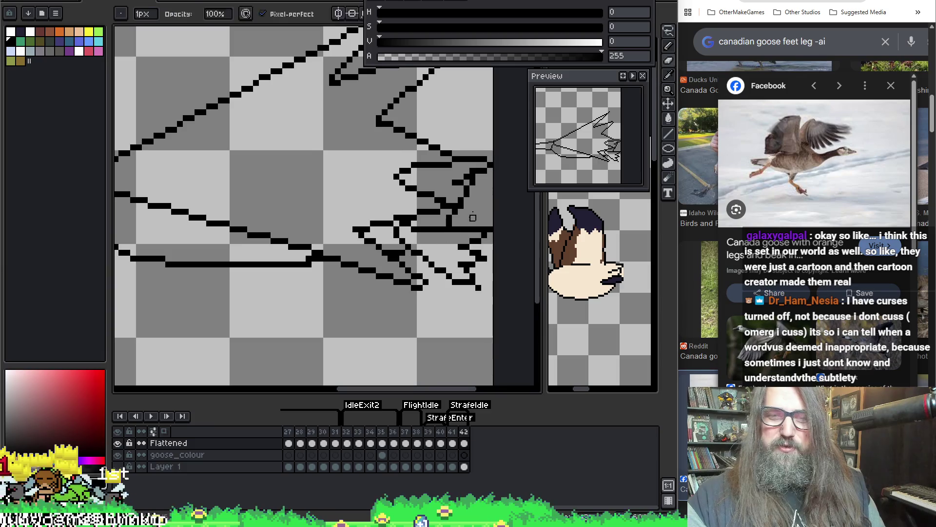
key(i)
key(b)
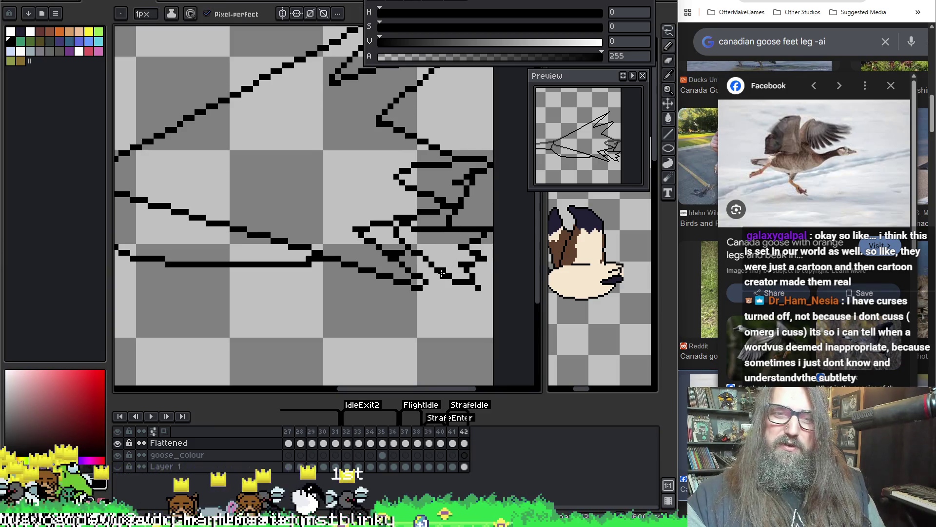
key(e)
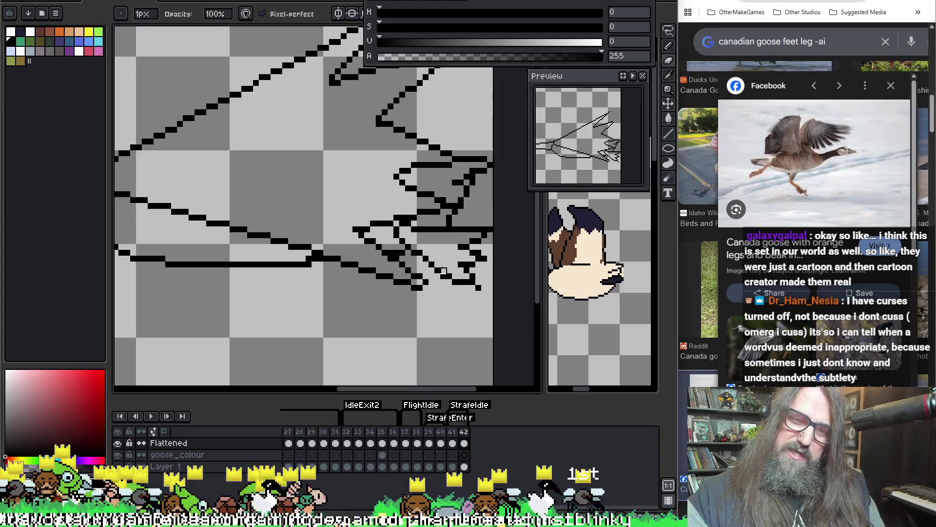
key(b)
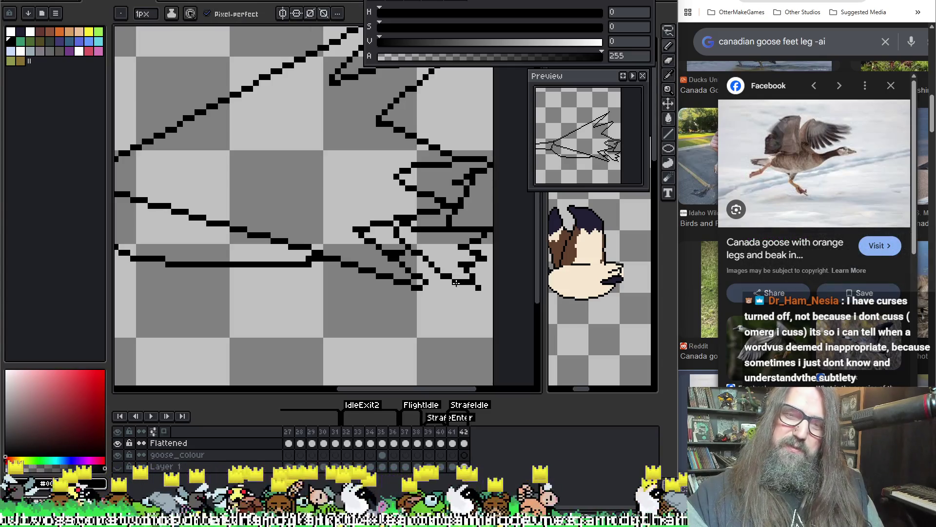
scroll(429, 227, down, 2)
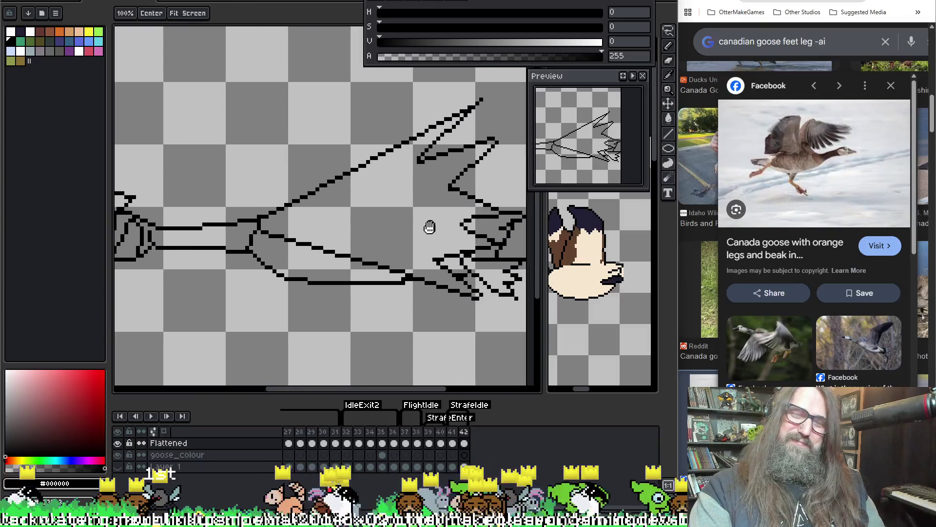
key(b)
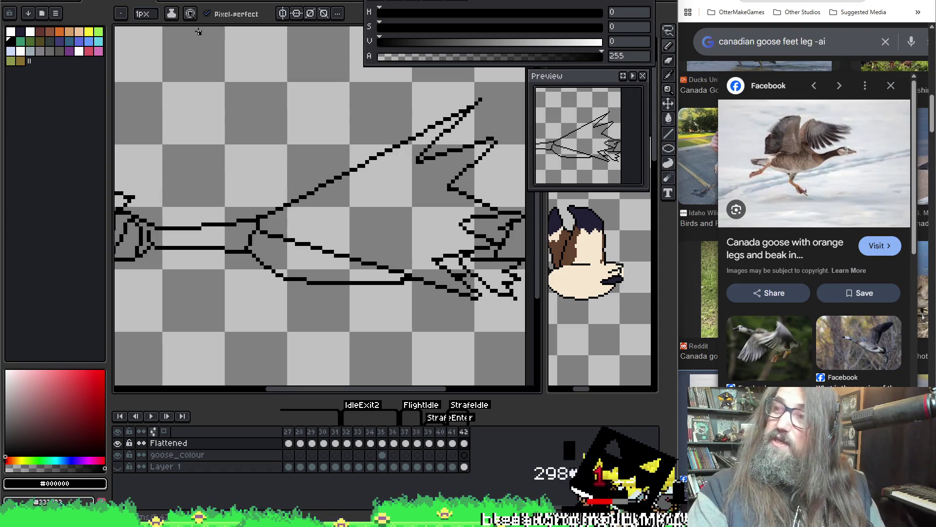
Preview the animation at frame 42, then zoom to the foot tip with onion skin on.
scroll(355, 220, down, 2)
mouse_move(355, 219)
mouse_down()
mouse_move(396, 271)
mouse_move(299, 265)
mouse_up()
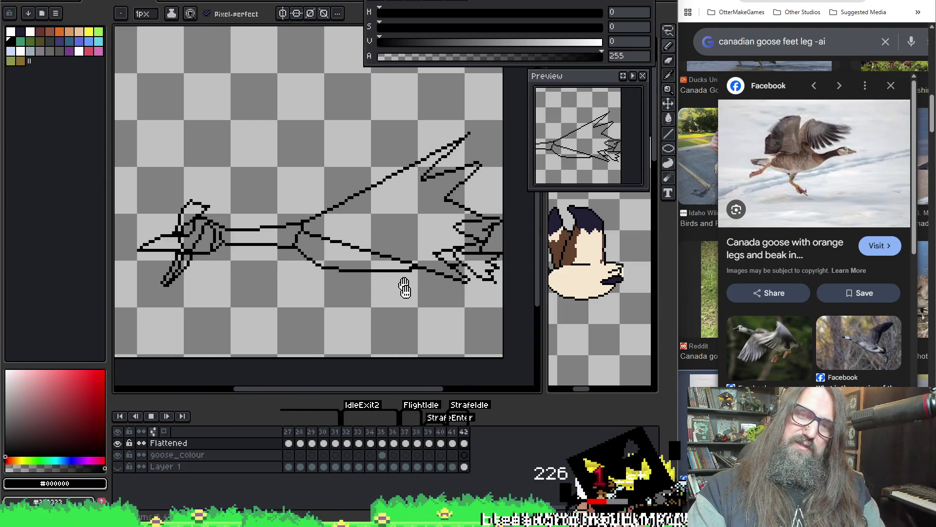
key(Return)
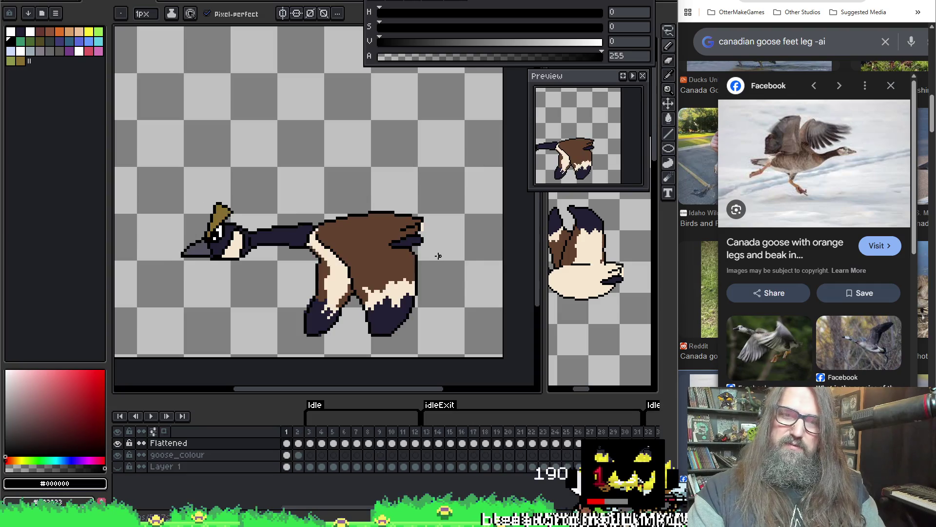
scroll(475, 305, up, 1)
drag(411, 218, 318, 218)
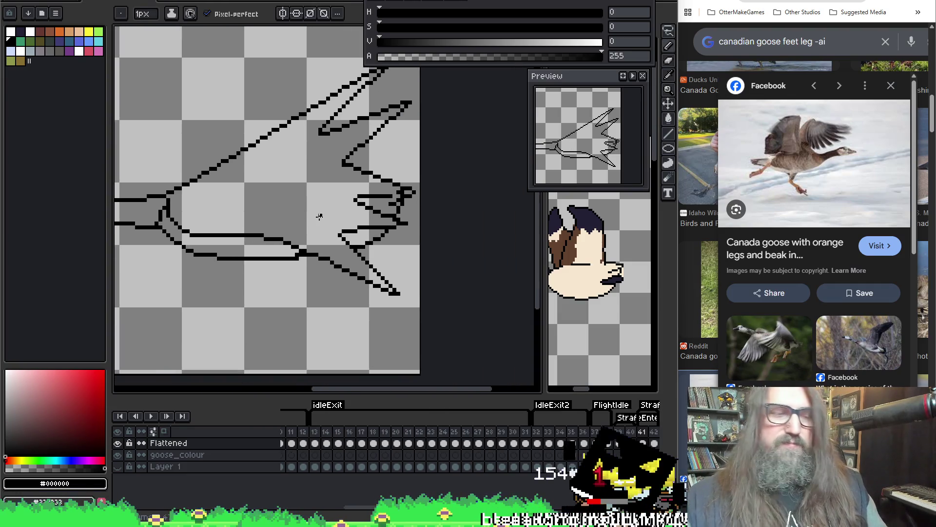
key(F3)
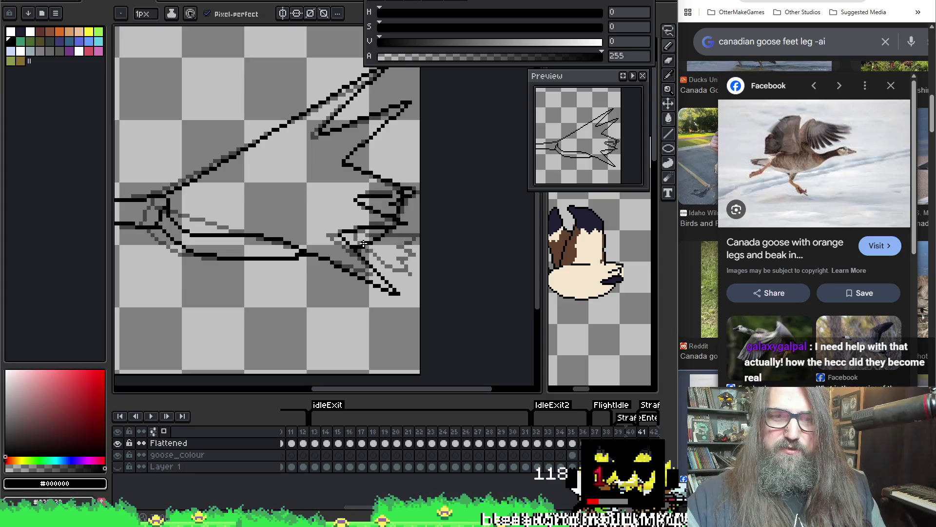
Draw a new toe line near the foot tip and switch to the eraser for extras.
drag(366, 245, 392, 278)
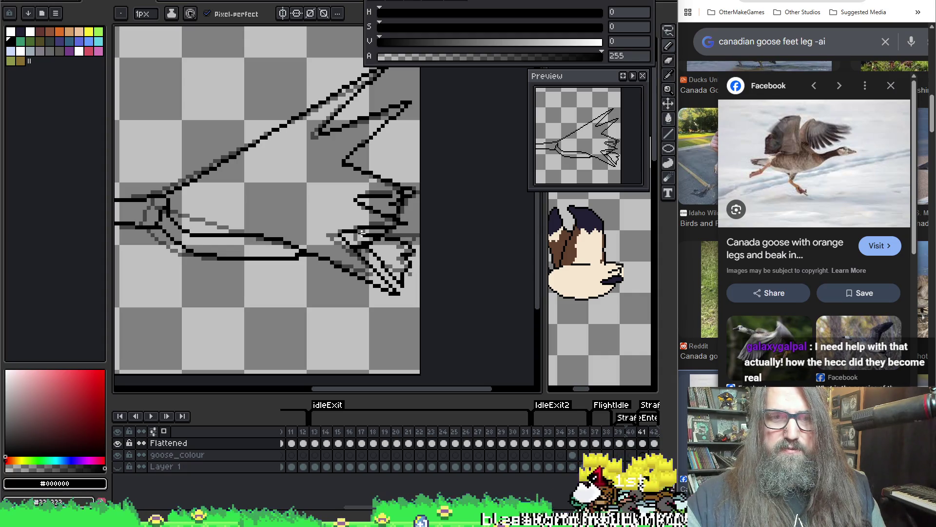
key(e)
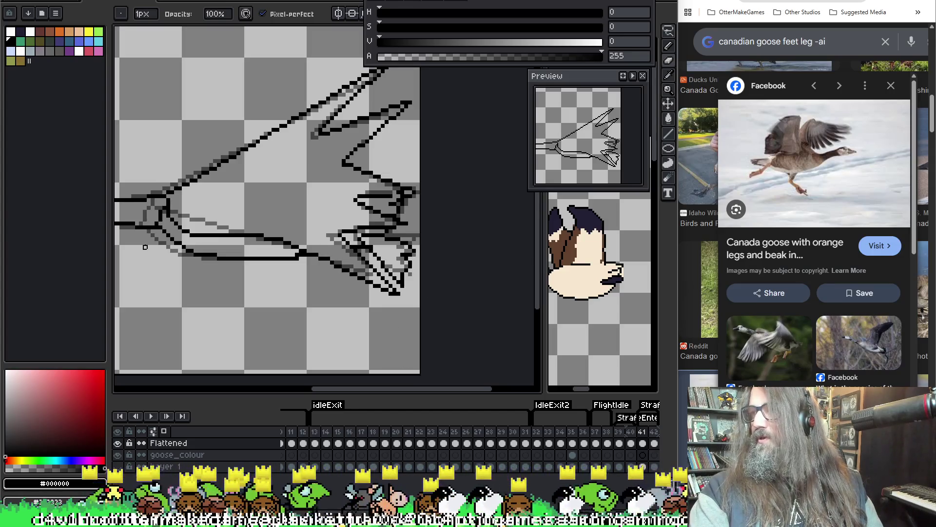
scroll(272, 241, up, 2)
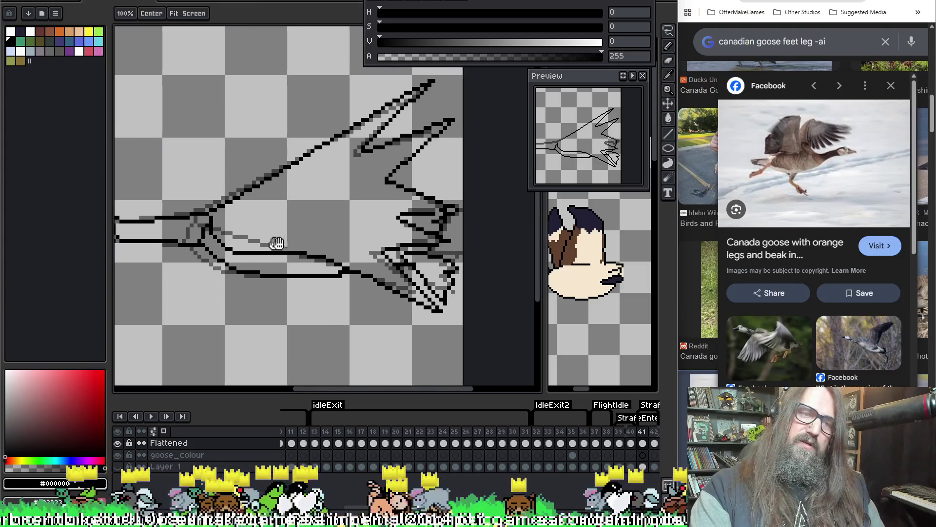
scroll(322, 254, down, 1)
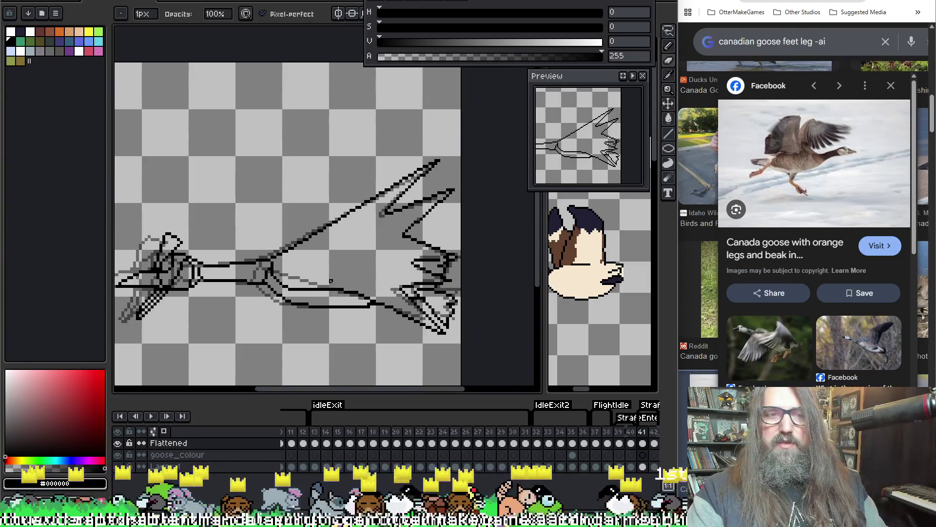
scroll(311, 210, up, 1)
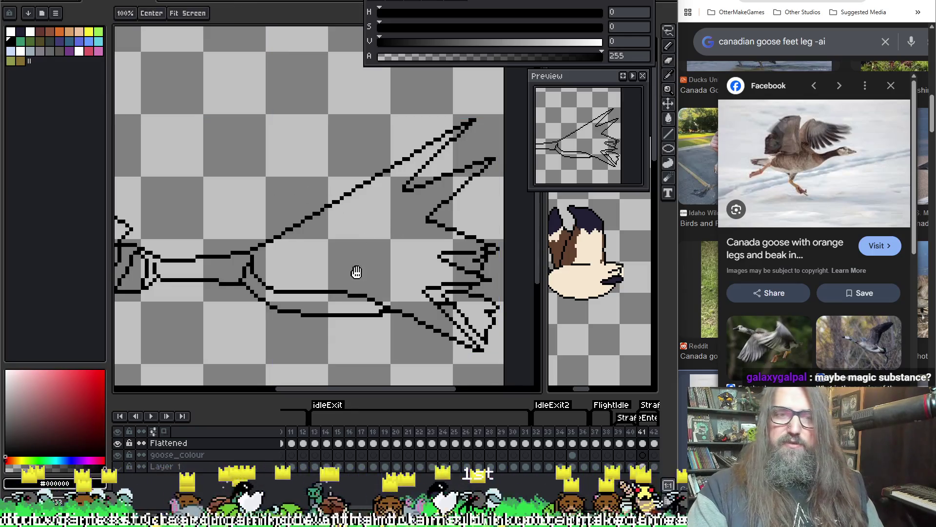
drag(355, 271, 347, 261)
Return to the Pencil and bring the Discord image viewer back up over Aseprite.
key(space)
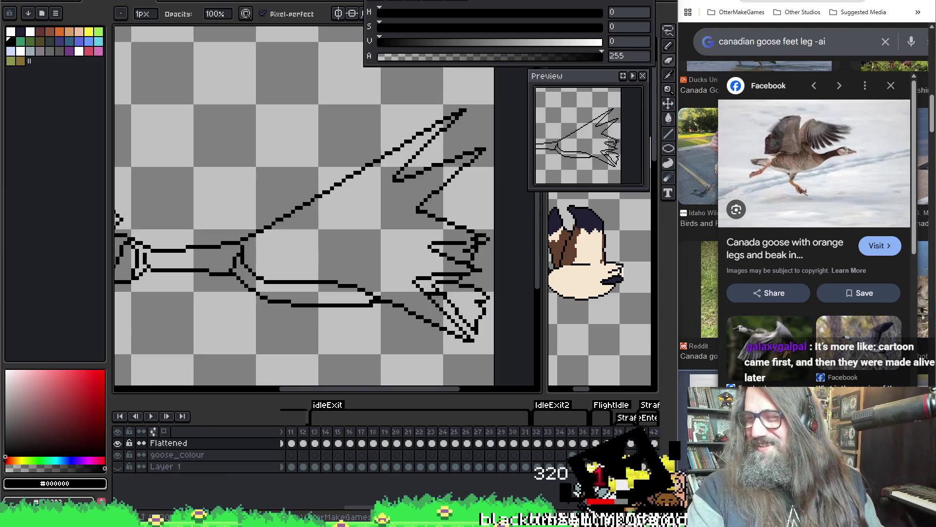
key(alt+Tab)
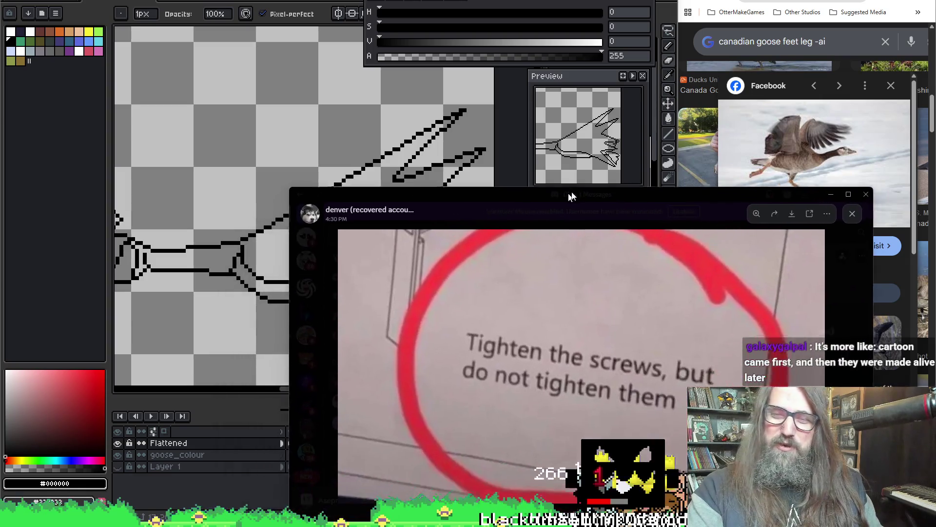
Reposition the Discord image viewer, then minimize it to reveal the goose foot canvas.
mouse_move(593, 177)
mouse_down()
mouse_move(568, 177)
mouse_move(569, 0)
mouse_up()
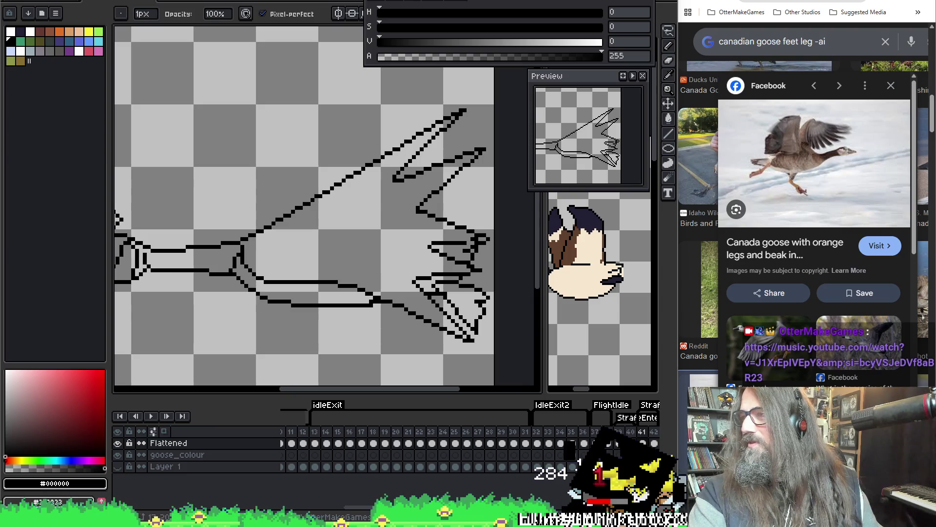
mouse_move(426, 526)
mouse_down()
mouse_move(426, 270)
mouse_move(516, 78)
mouse_move(537, 119)
mouse_move(524, 141)
mouse_move(557, 143)
mouse_move(535, 98)
mouse_move(573, 108)
mouse_move(636, 87)
mouse_up()
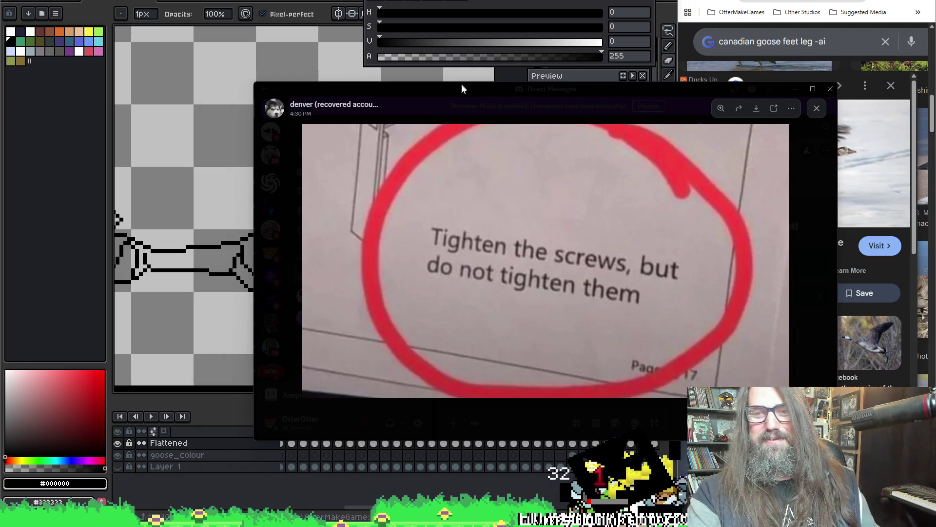
click(795, 89)
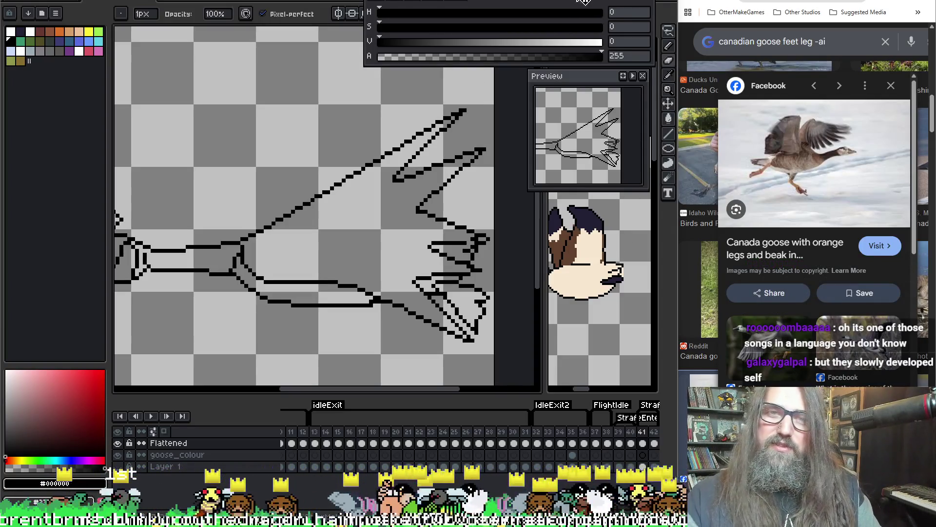
Play the animation to review the foot, recentre the drawing, and stop playback.
key(Return)
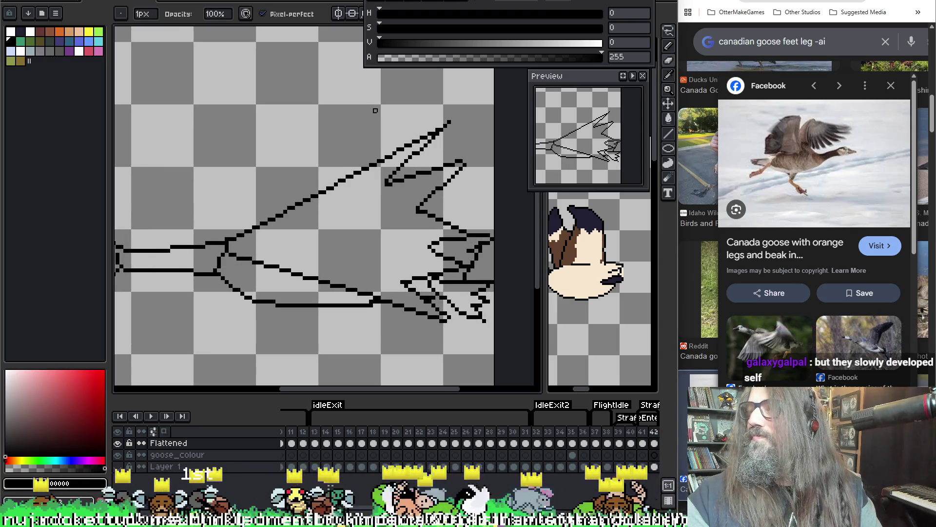
key(Return)
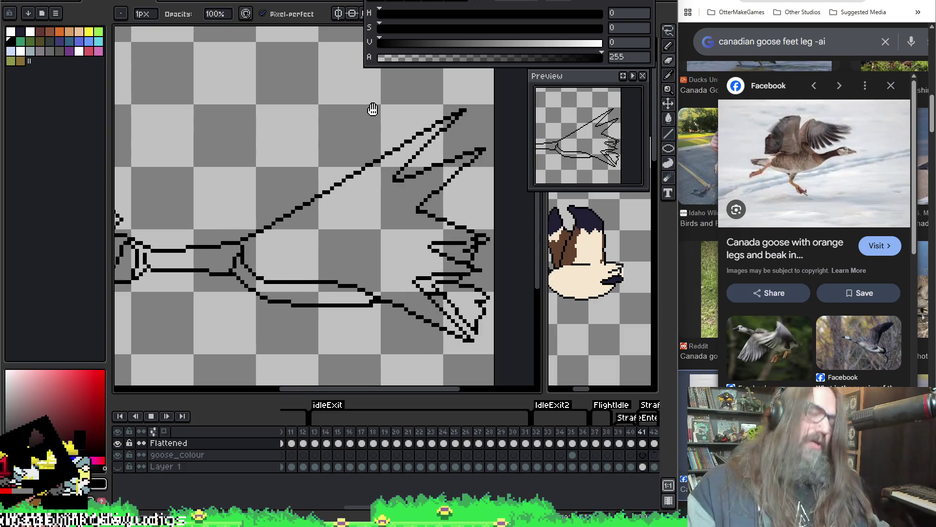
drag(454, 165, 478, 161)
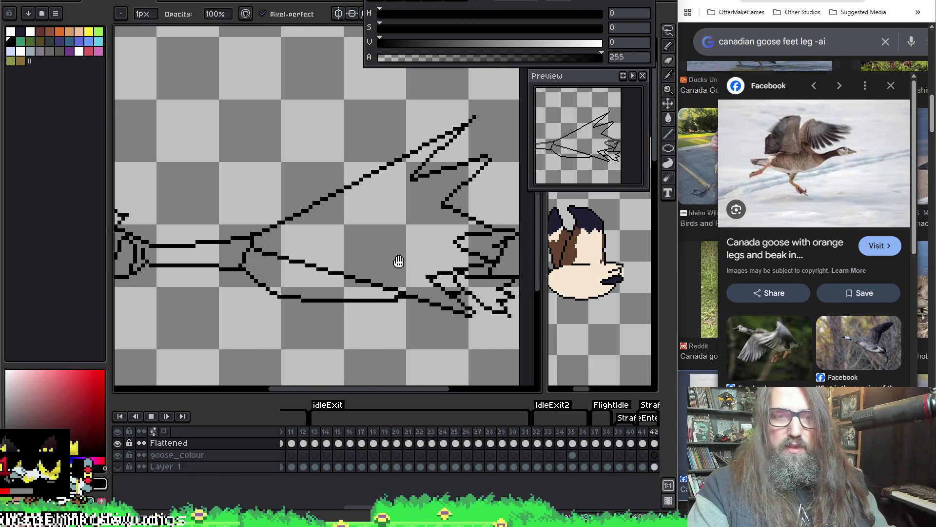
key(Return)
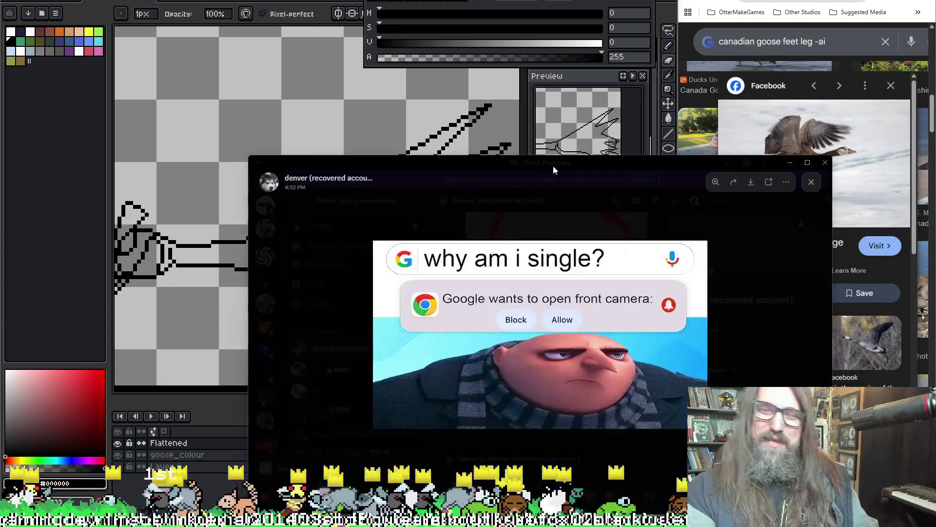
Drag the Discord image popup to the upper left, then off the drawing to the right edge.
mouse_move(553, 166)
mouse_down()
mouse_move(425, 50)
mouse_move(458, 66)
mouse_up()
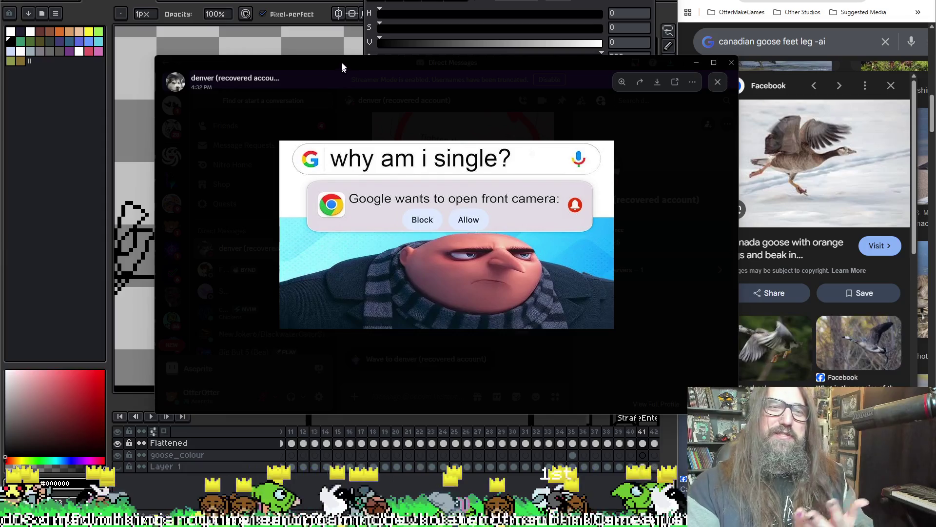
mouse_move(343, 62)
mouse_down()
mouse_move(455, 155)
mouse_move(682, 292)
mouse_move(734, 255)
mouse_move(934, 254)
mouse_up()
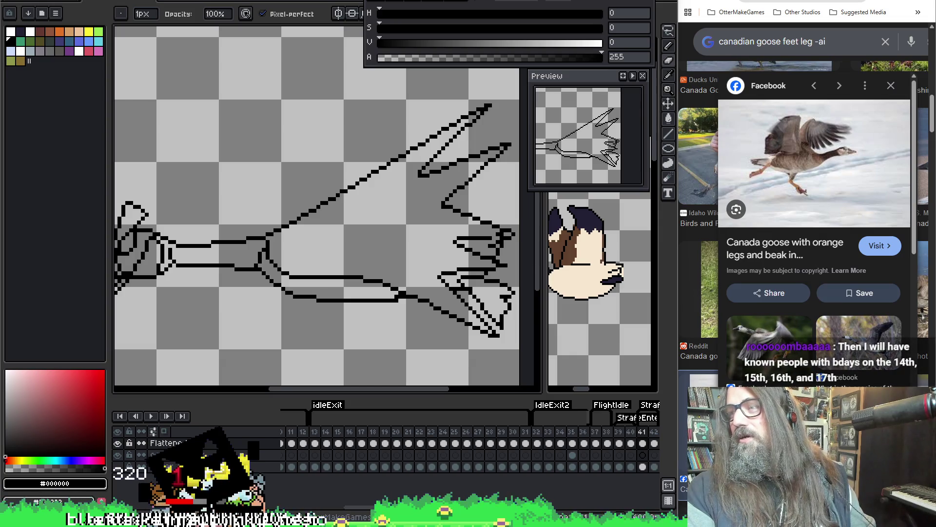
Open #share-things-for-fun-here in Discord and heart-react the Path to Affiliate post.
click(446, 474)
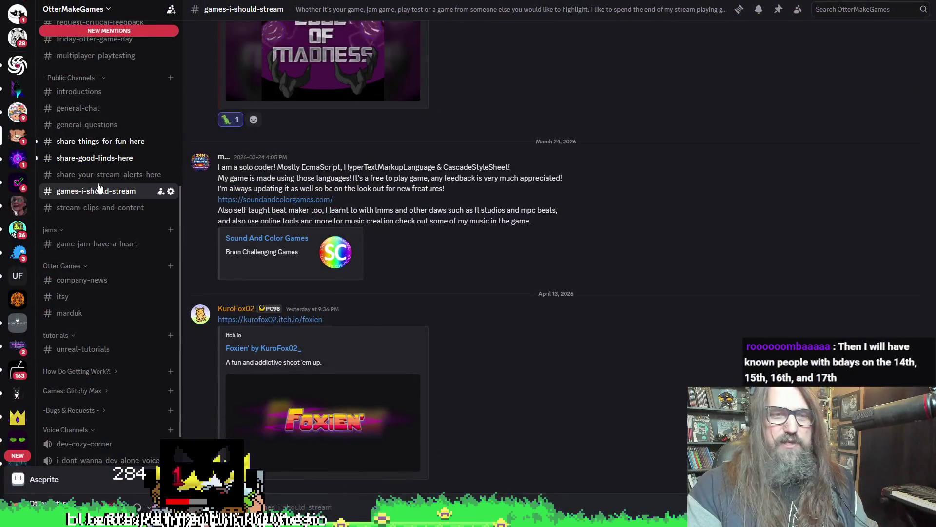
scroll(99, 188, up, 5)
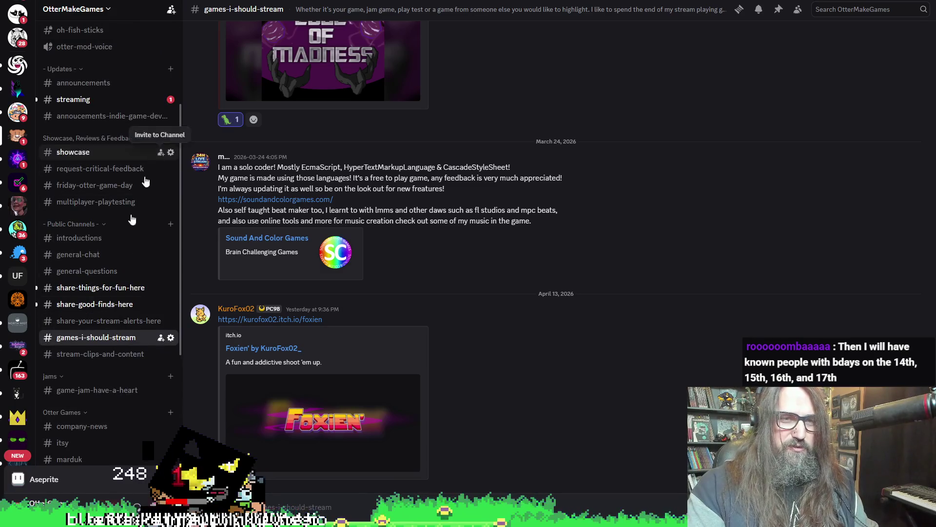
click(114, 293)
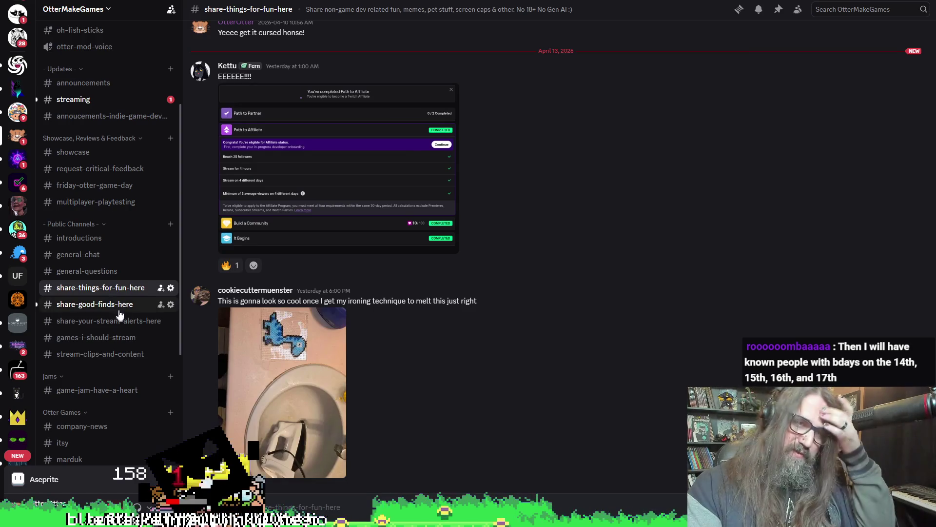
click(115, 306)
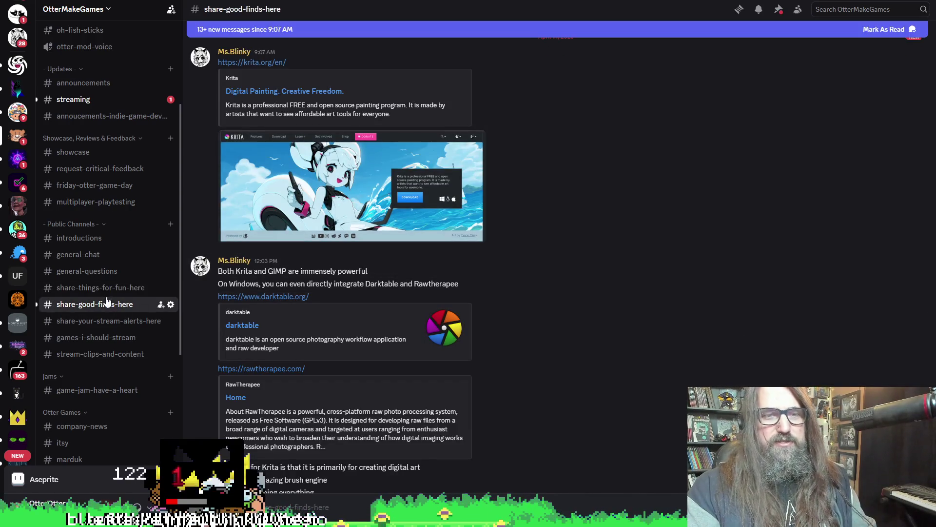
click(106, 293)
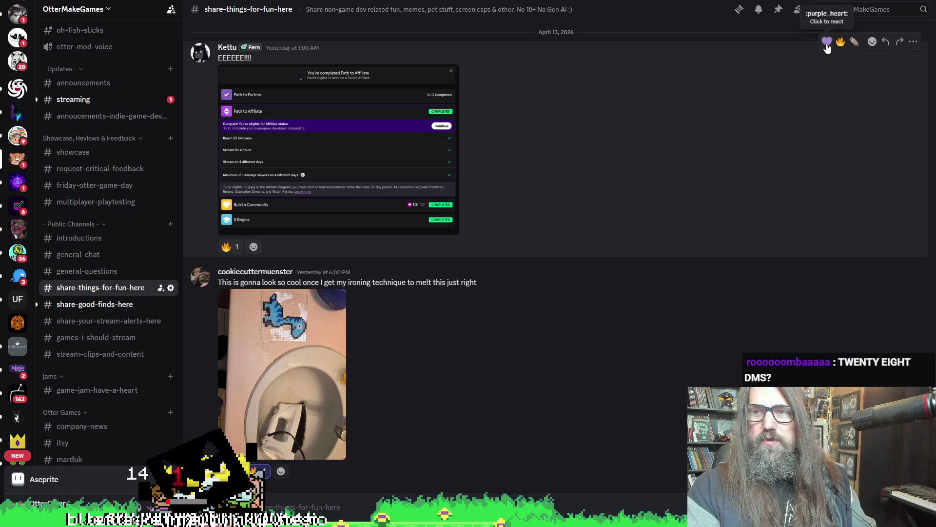
click(827, 41)
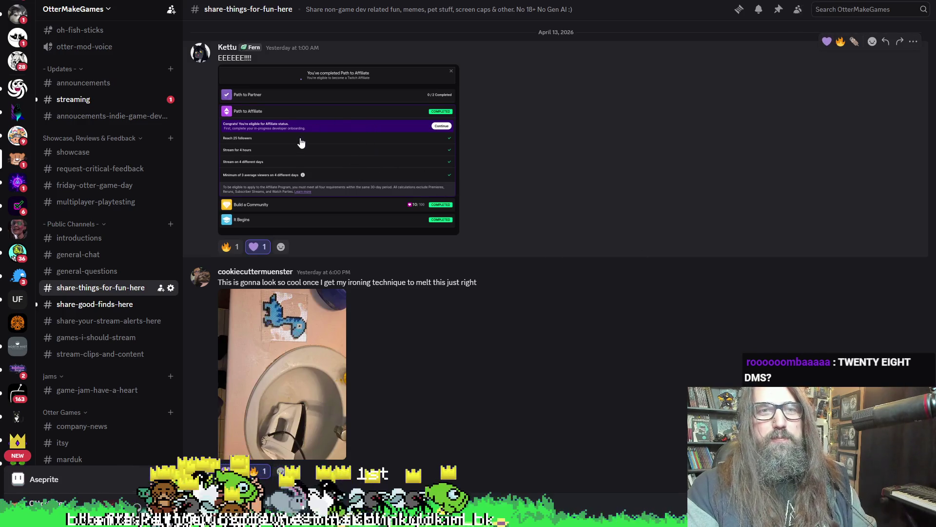
View the ironing photo full size, close it, and switch back to Aseprite.
scroll(303, 155, up, 1)
scroll(303, 158, down, 1)
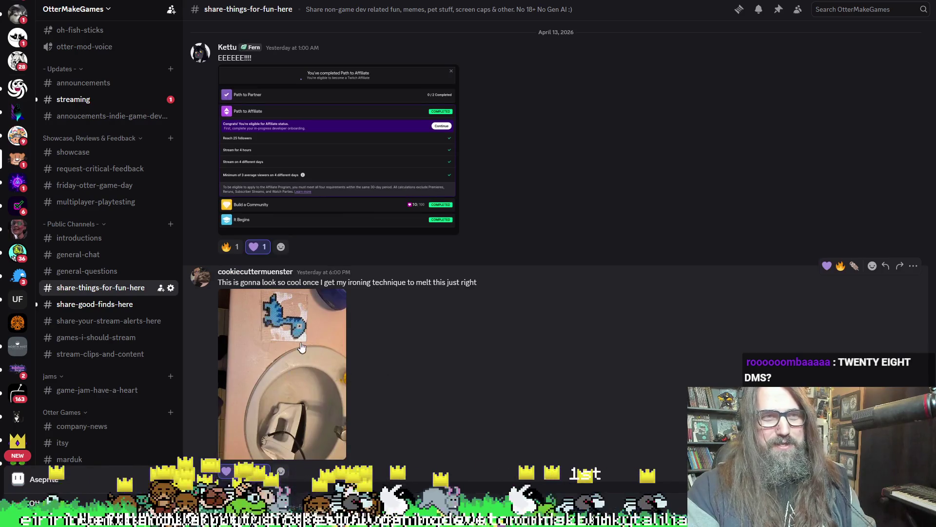
click(328, 371)
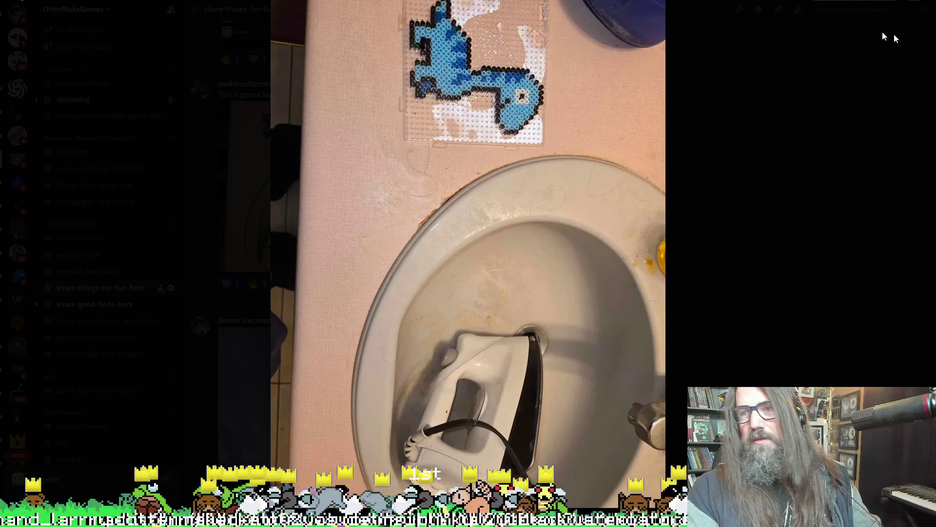
key(Escape)
key(alt+Tab)
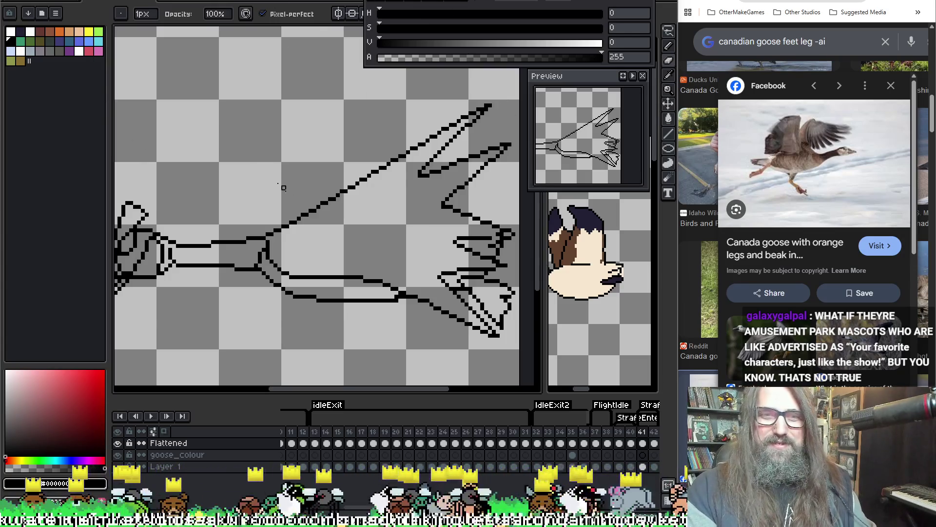
Shift the view and play the animation twice to review the goose leg.
scroll(347, 204, down, 2)
drag(436, 225, 457, 222)
key(Return)
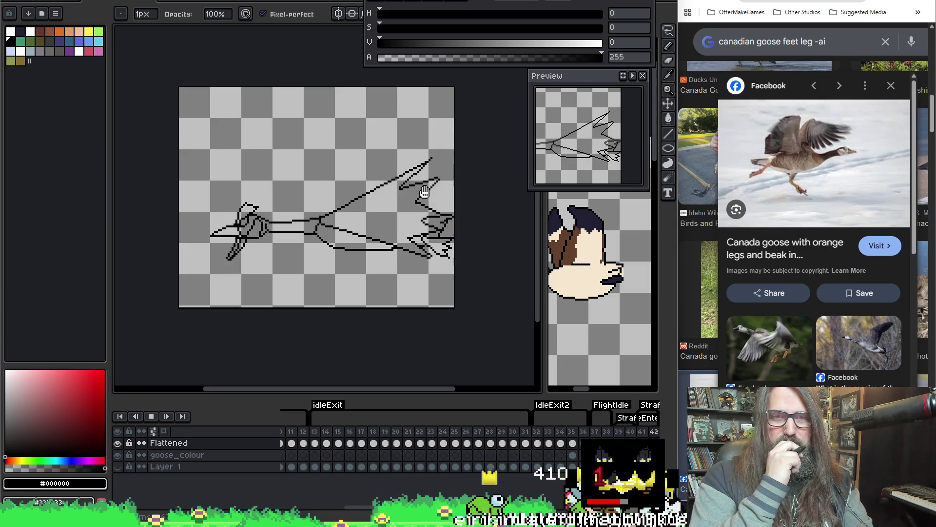
key(Return)
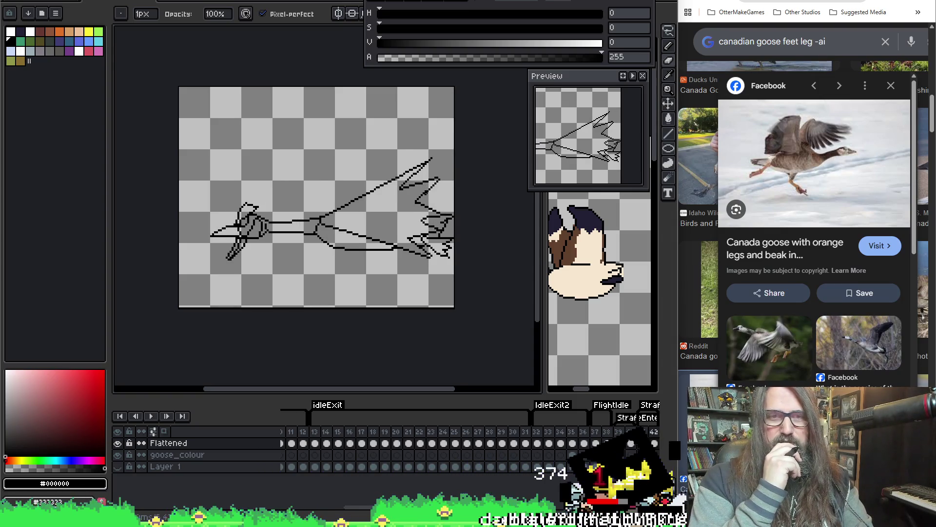
key(Return)
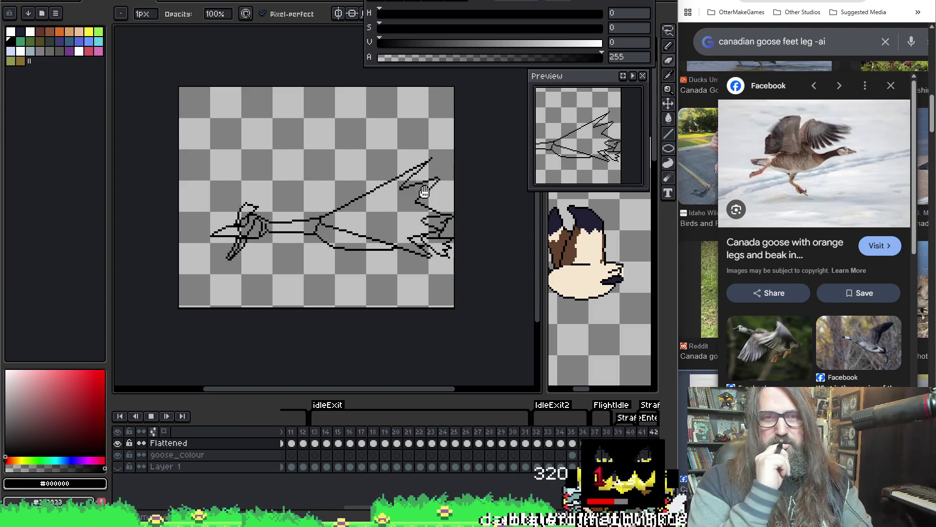
key(Return)
scroll(408, 265, up, 2)
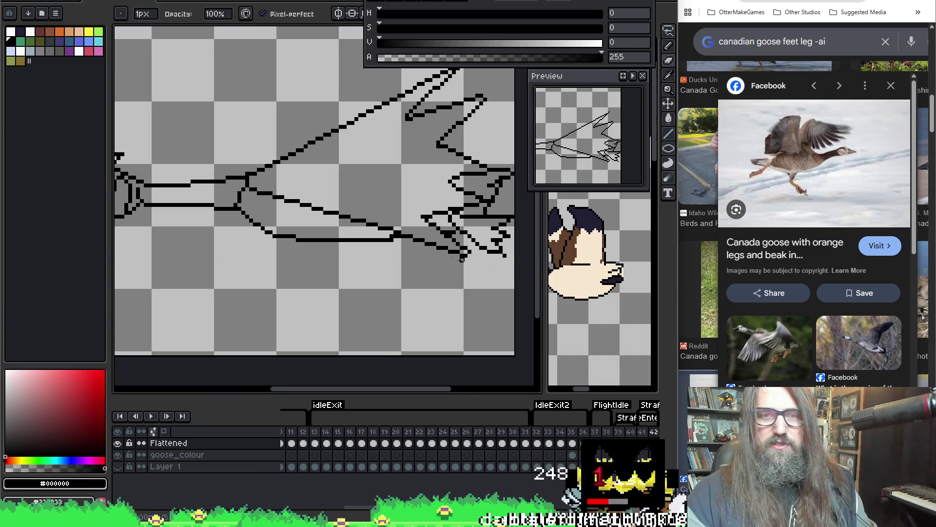
Erase the inner leg lines, enlarging the eraser to 4px for the leftover dash.
drag(396, 232, 344, 213)
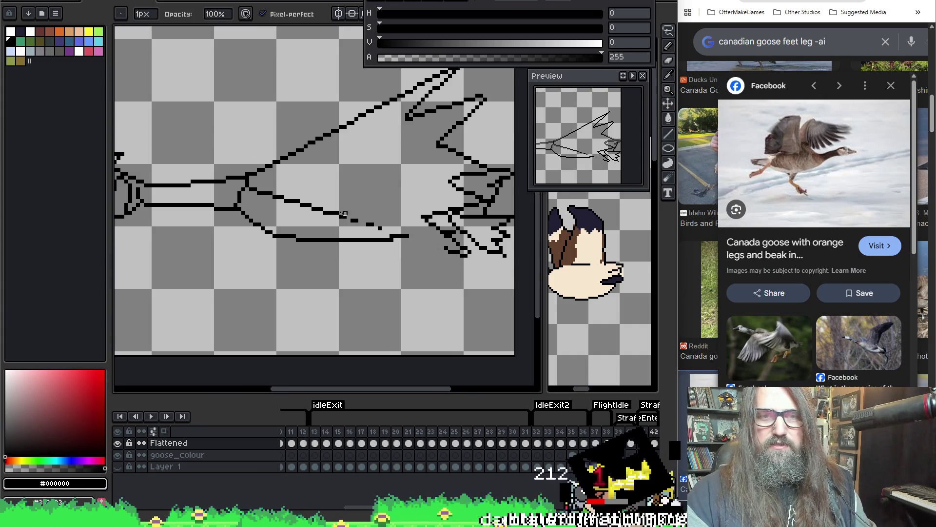
mouse_move(282, 193)
mouse_down()
mouse_move(376, 214)
mouse_move(324, 204)
mouse_move(327, 215)
mouse_up()
key(plus)
key(plus)
key(plus)
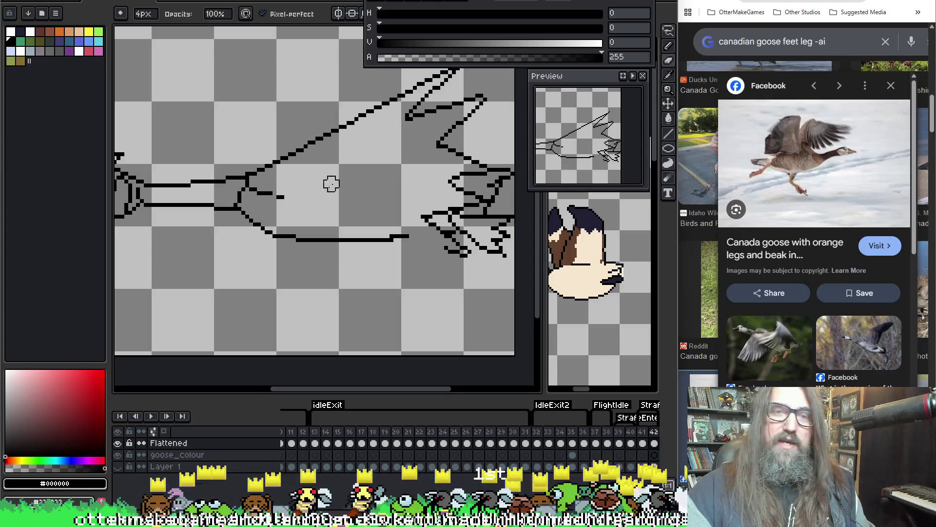
click(281, 197)
Draw a new black lower leg outline into the toes and check it in playback and frame 41.
key(b)
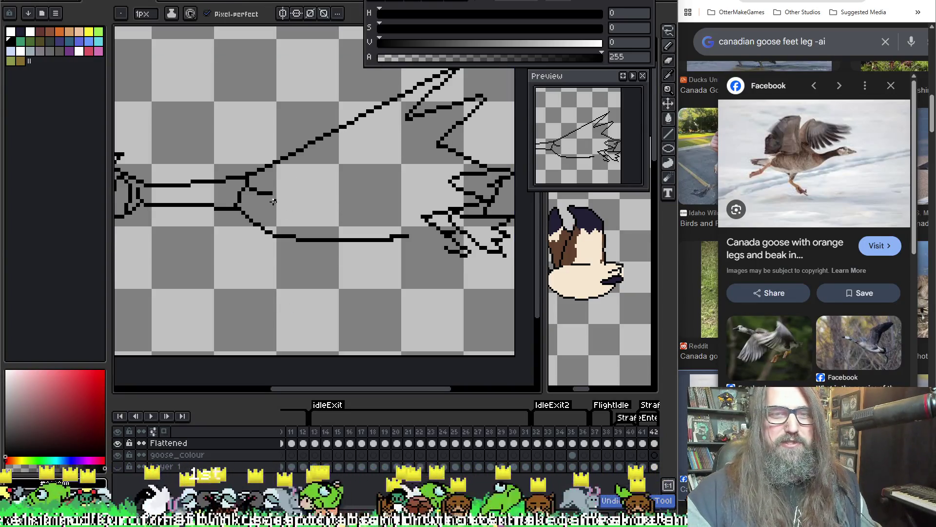
key(e)
key(b)
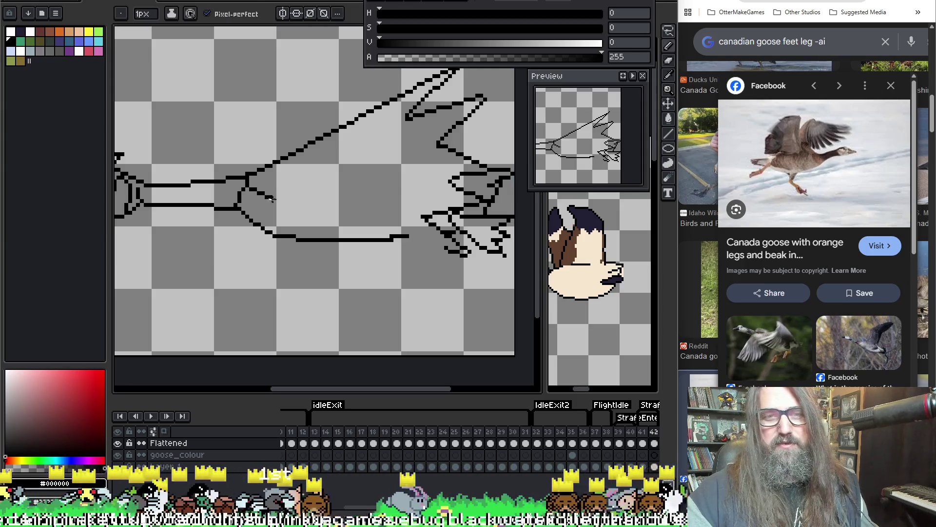
mouse_move(271, 197)
mouse_down()
mouse_move(333, 228)
mouse_move(455, 250)
mouse_up()
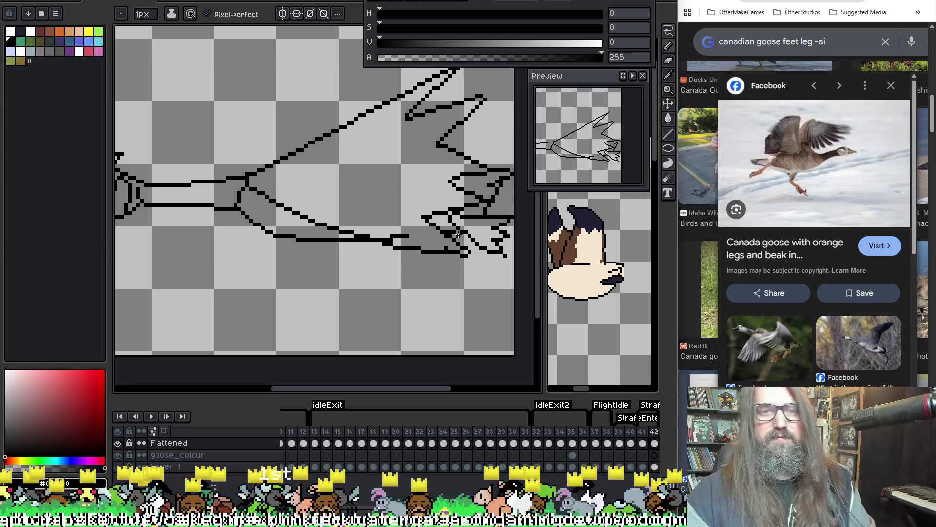
key(Return)
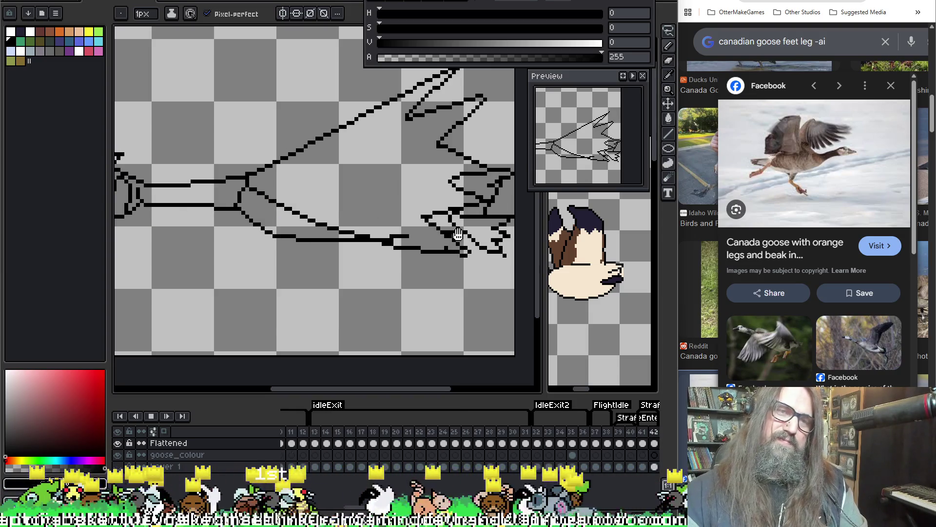
scroll(388, 231, down, 1)
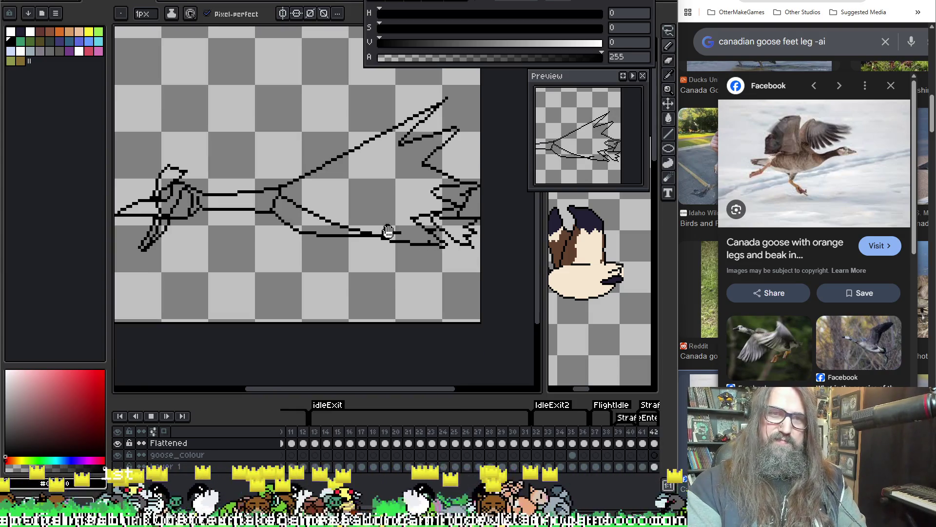
key(Return)
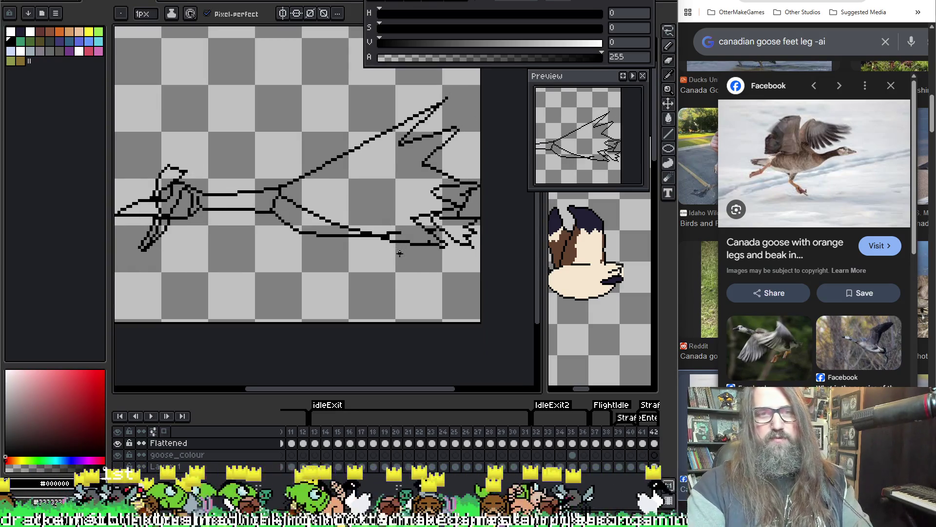
key(Left)
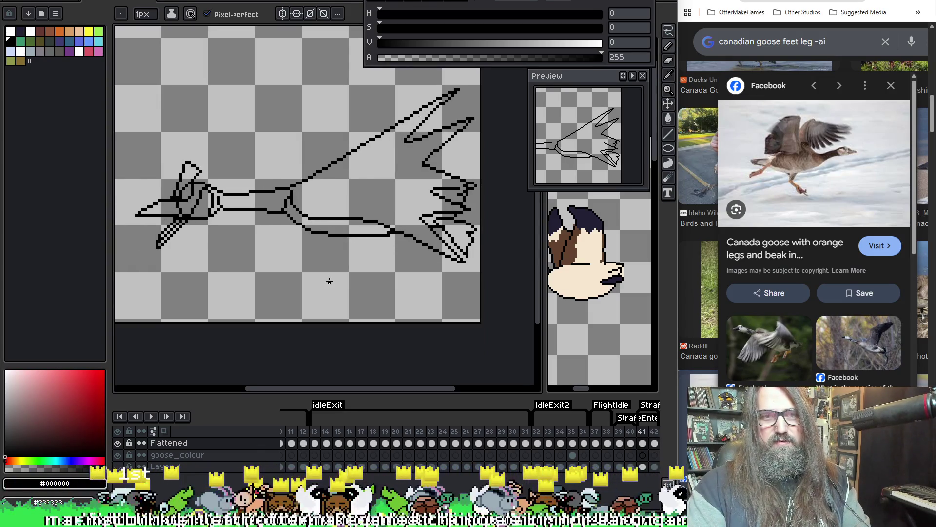
key(Right)
Undo the new lower leg line, turn on onion skin, and nudge the view down.
key(ctrl+z)
key(ctrl+z)
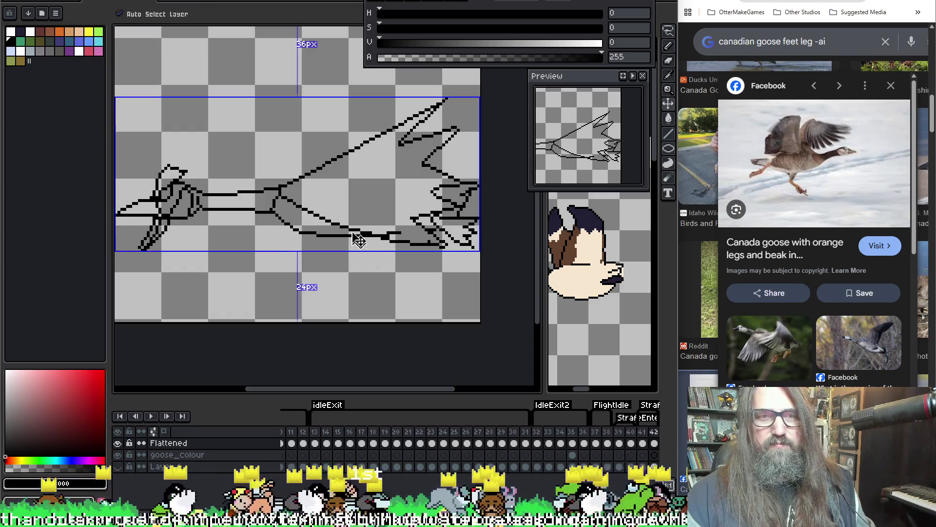
key(F3)
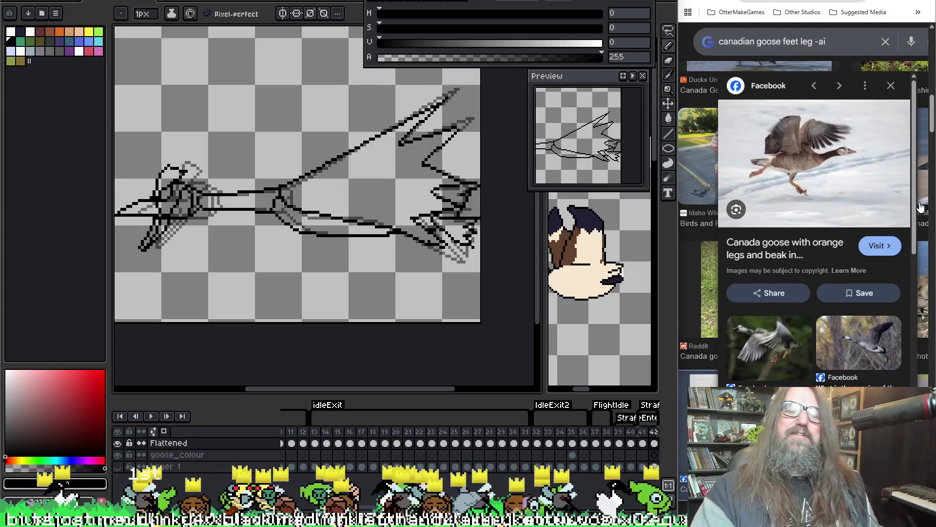
drag(337, 216, 341, 241)
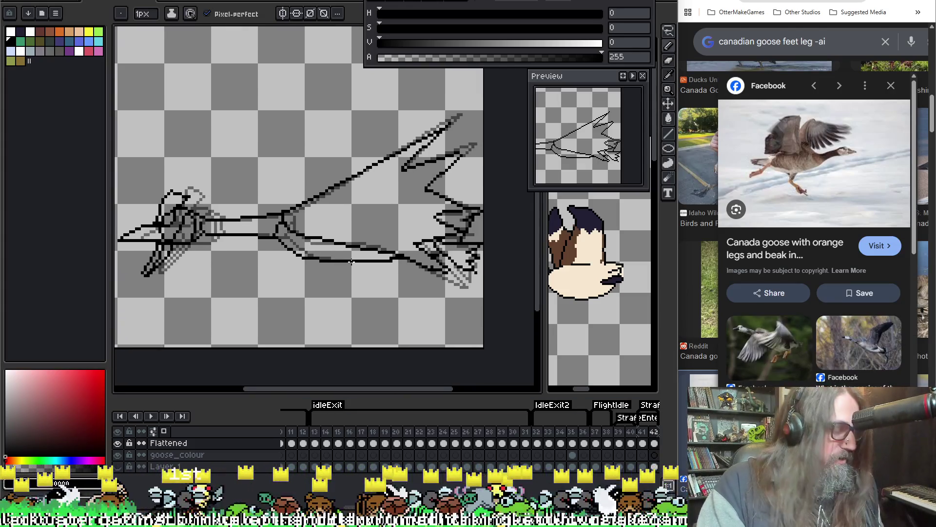
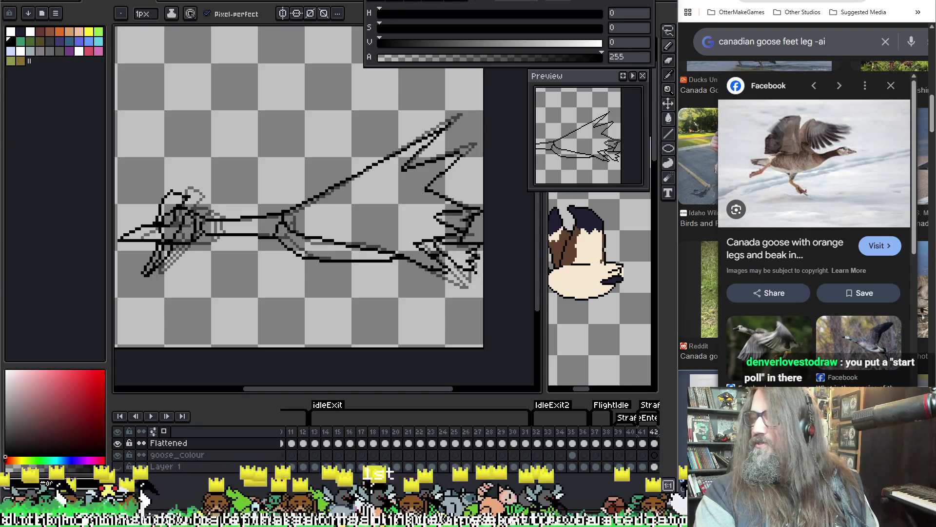
Dismiss the shared meme image window and center the goose foot on the canvas.
mouse_move(935, 475)
mouse_down()
mouse_move(636, 22)
mouse_move(560, 122)
mouse_move(573, 135)
mouse_up()
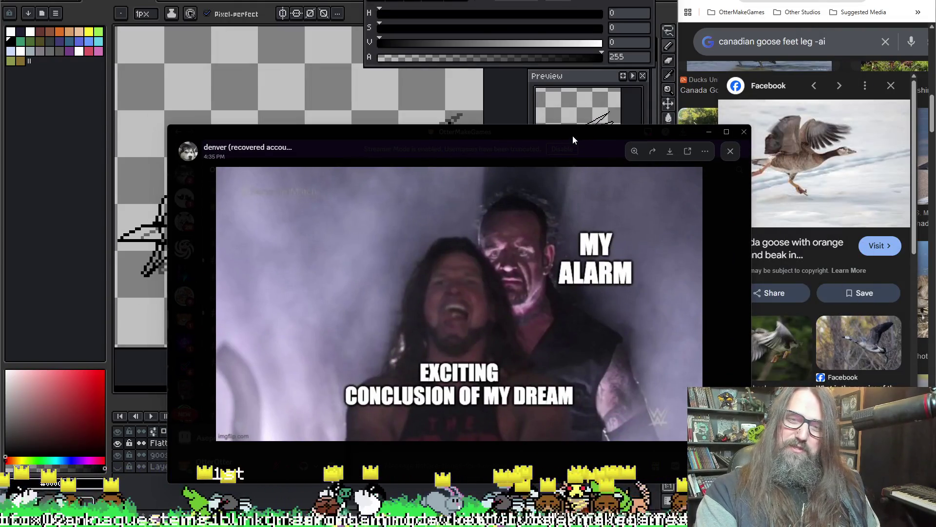
key(super+Down)
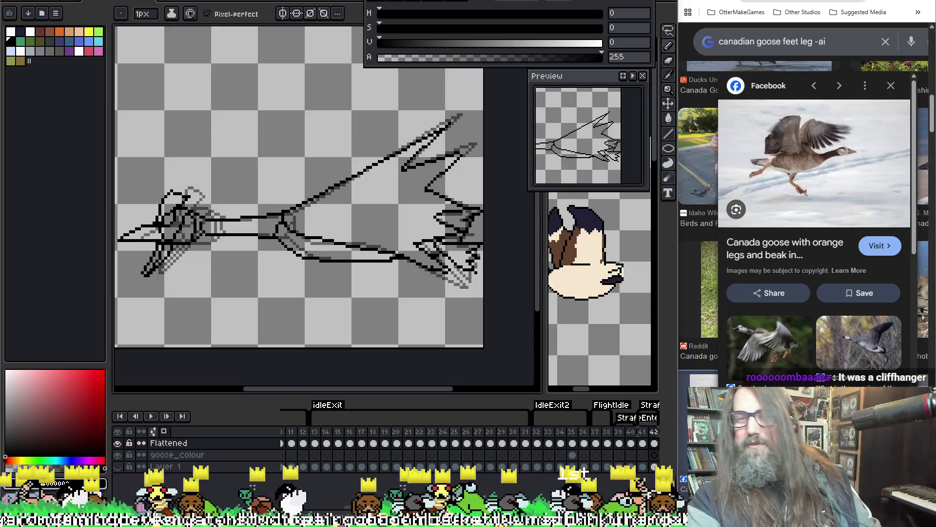
scroll(395, 147, down, 1)
scroll(297, 189, up, 1)
drag(297, 189, 370, 242)
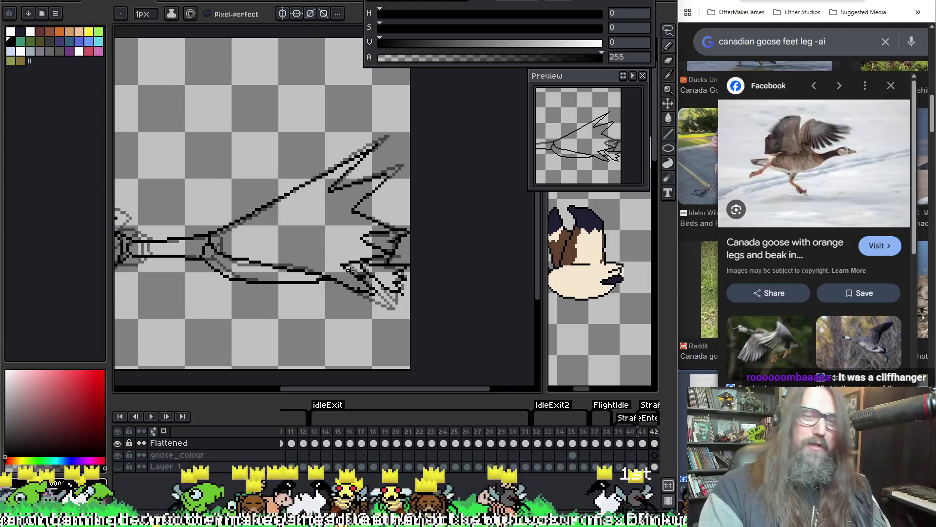
Play the goose leg animation, then stop playback with the foot drawing in view.
key(Return)
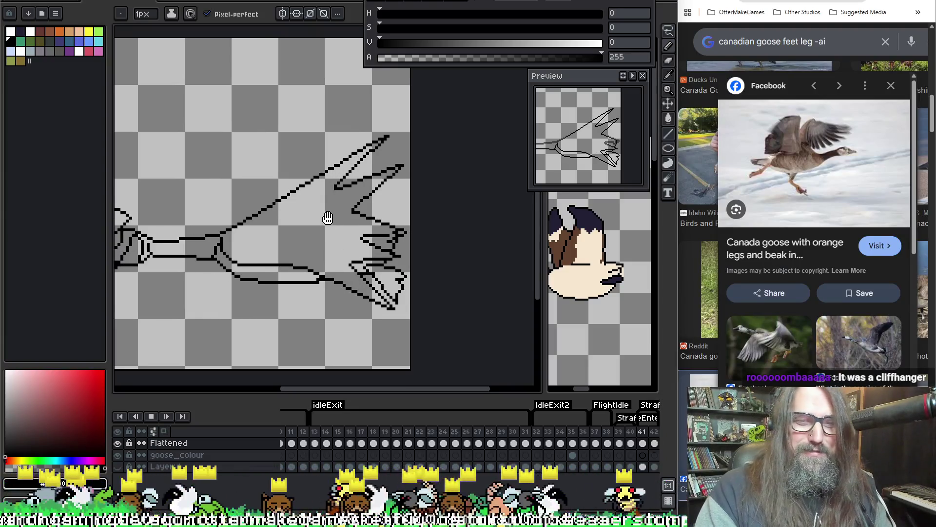
mouse_move(262, 244)
mouse_down()
mouse_move(366, 277)
mouse_move(343, 240)
mouse_move(369, 239)
mouse_up()
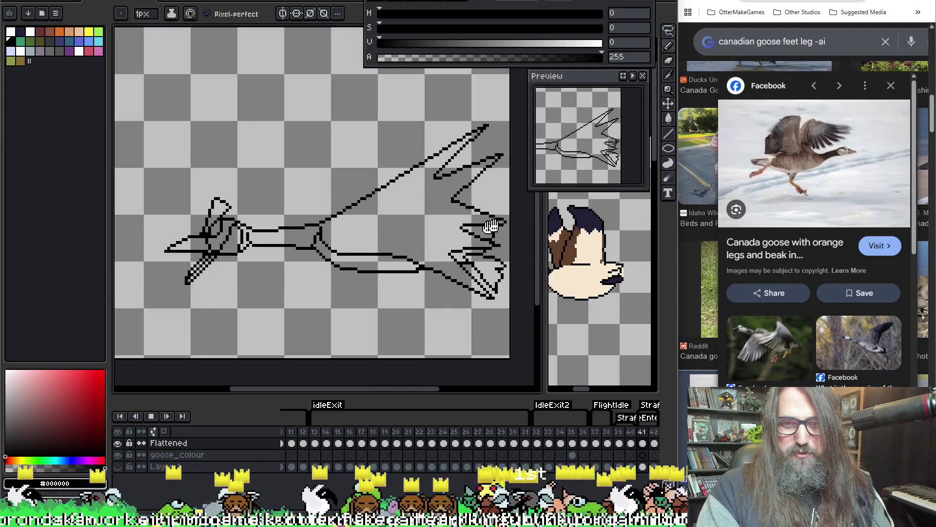
key(Return)
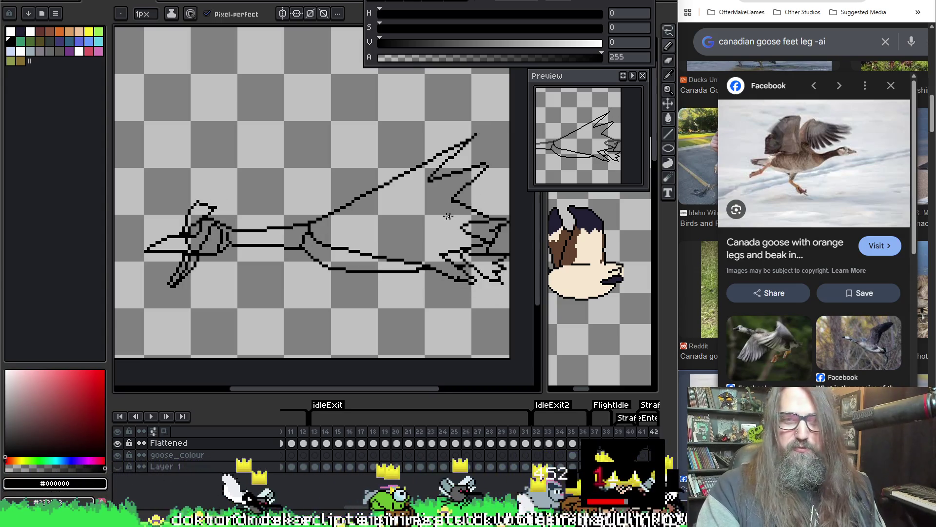
scroll(446, 206, up, 2)
drag(447, 206, 335, 188)
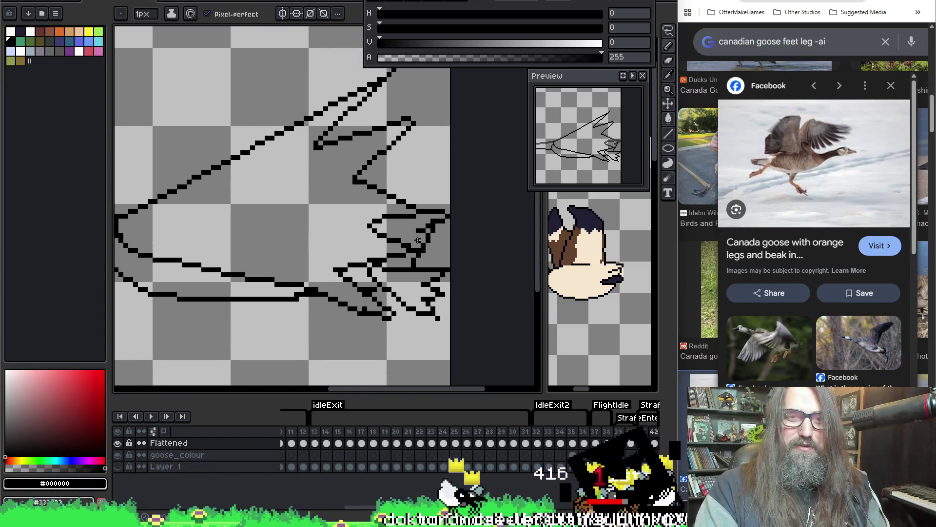
Step to frame 41 and frame the whole lowered foot in the view.
key(Left)
key(Left)
key(Right)
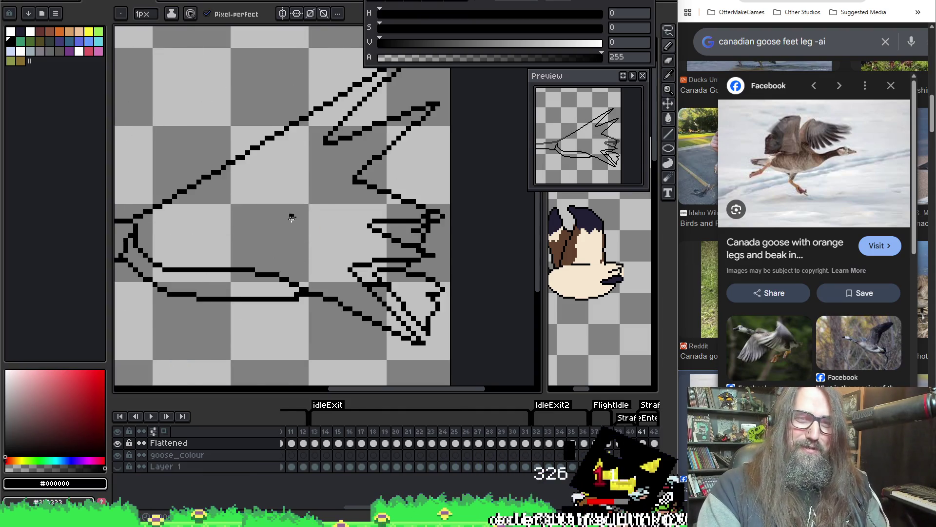
scroll(290, 222, down, 1)
drag(290, 221, 359, 229)
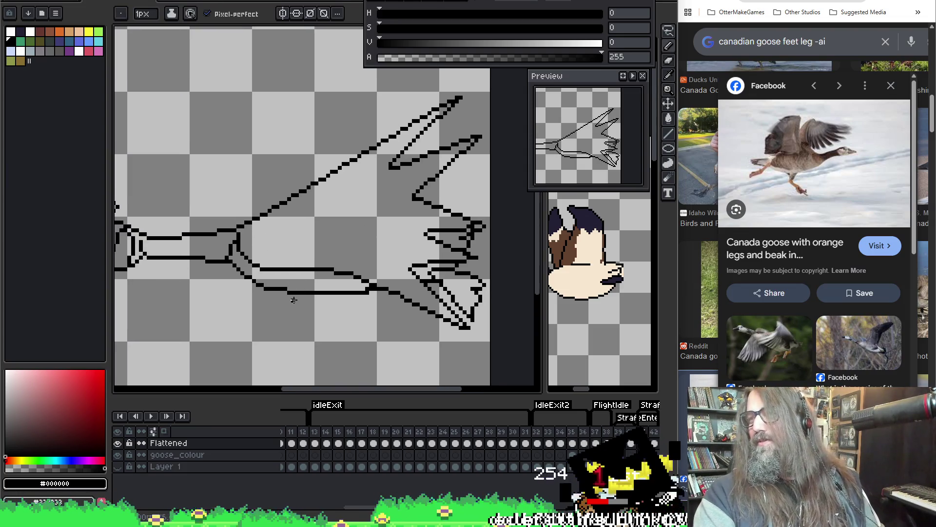
drag(303, 275, 356, 279)
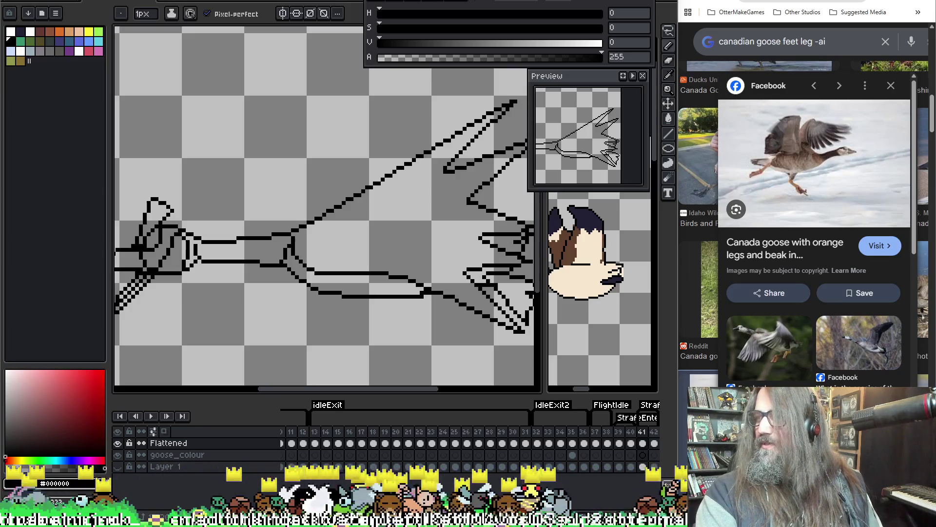
click(536, 434)
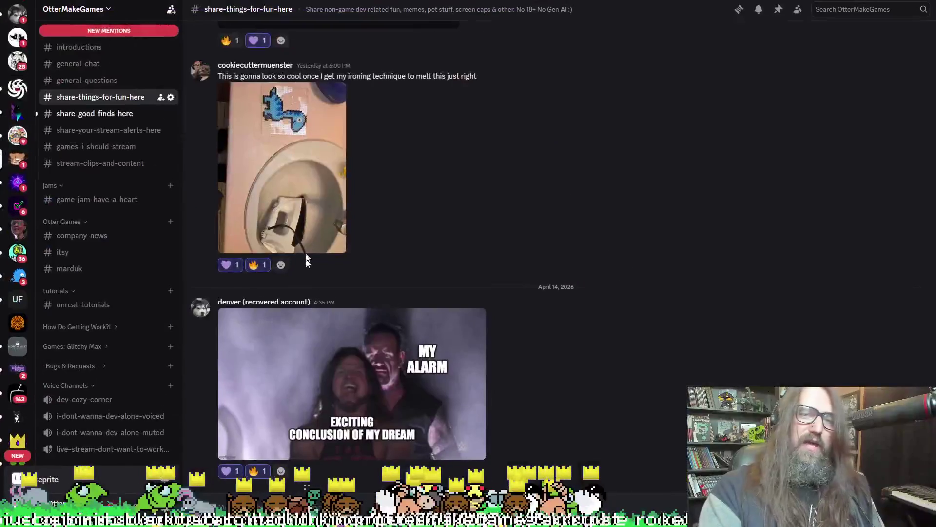
scroll(252, 212, up, 5)
scroll(451, 314, down, 5)
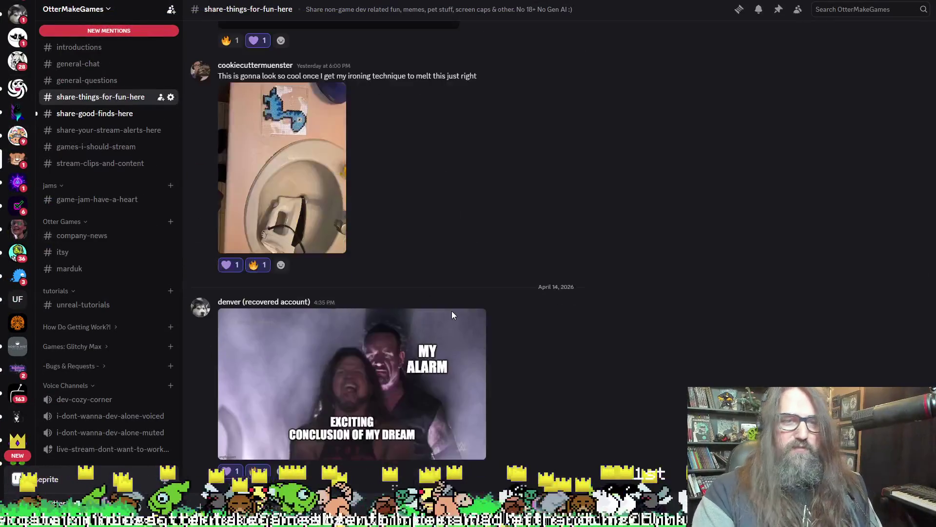
scroll(605, 258, up, 3)
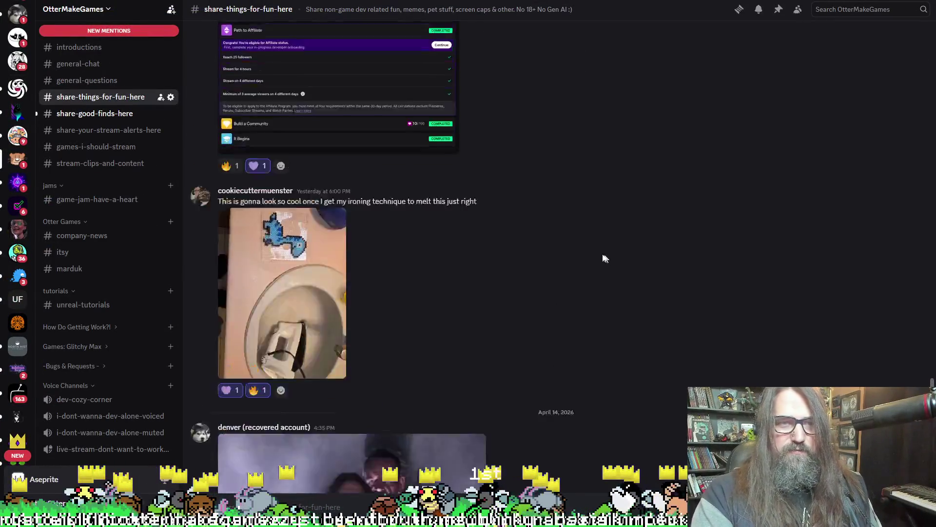
scroll(605, 259, down, 3)
scroll(124, 161, up, 4)
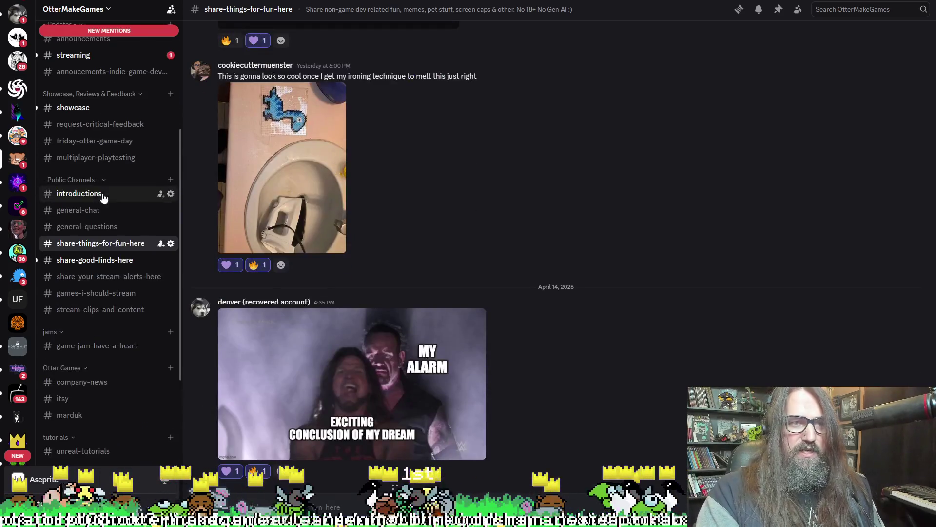
click(91, 108)
click(451, 370)
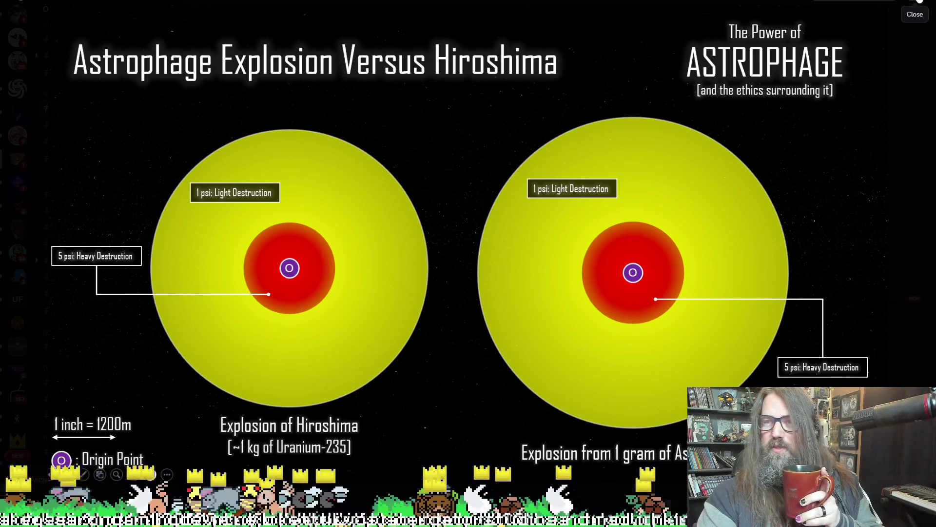
click(917, 11)
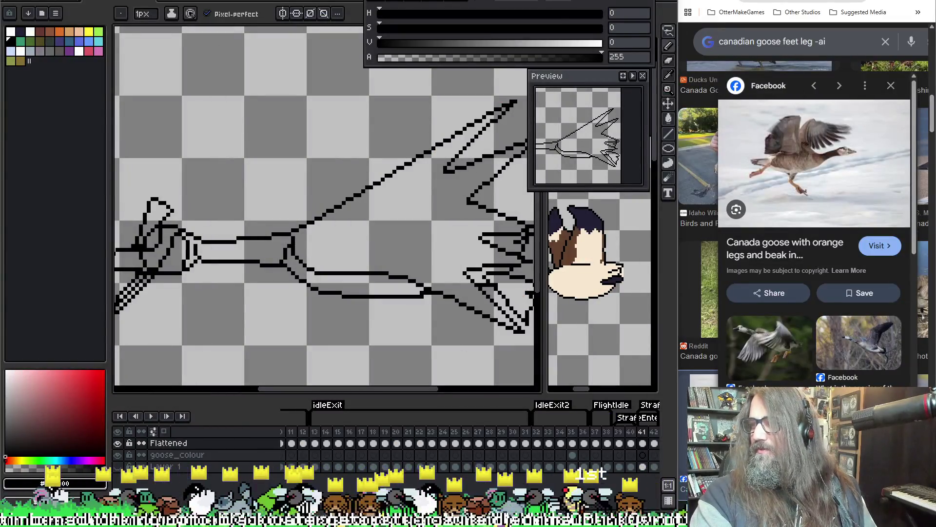
Show frame 42, the final frame, with its stretched-back leg centered in view.
scroll(161, 258, down, 3)
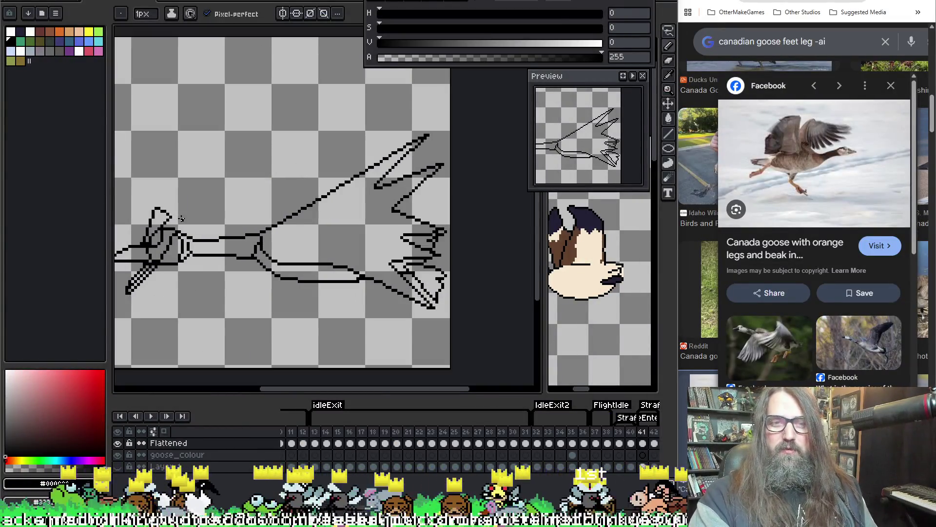
drag(211, 301, 107, 299)
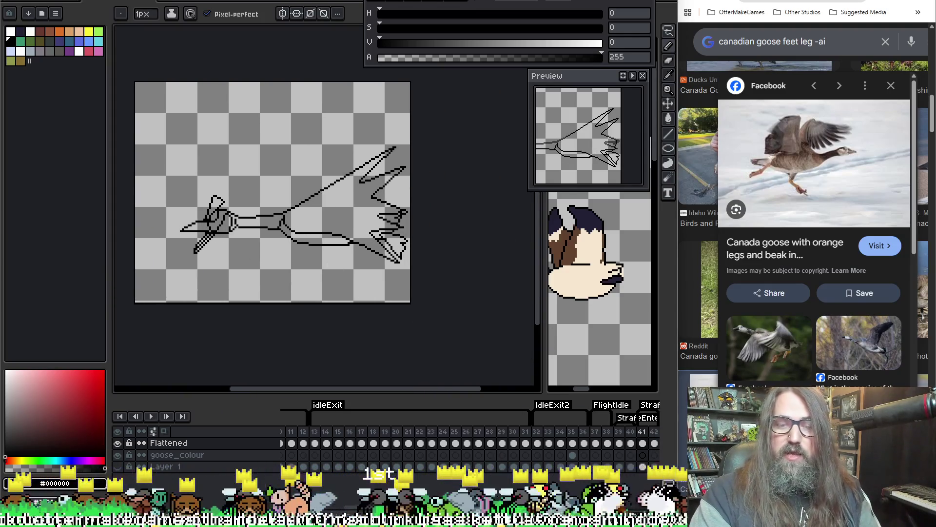
scroll(380, 444, right, 4)
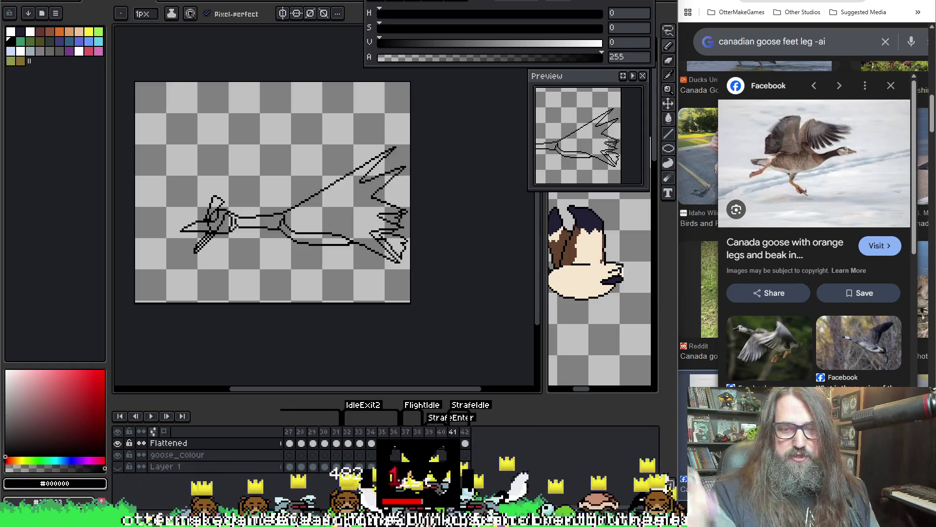
click(468, 430)
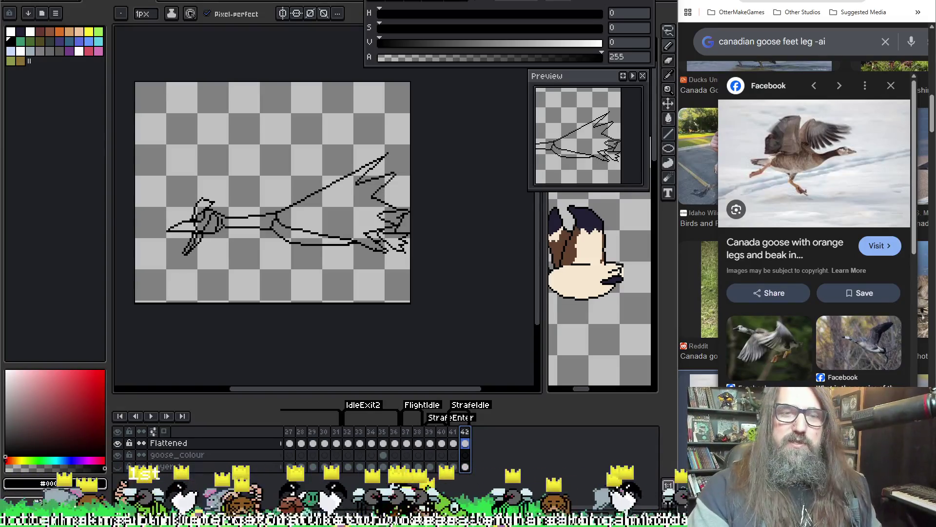
drag(317, 293, 373, 293)
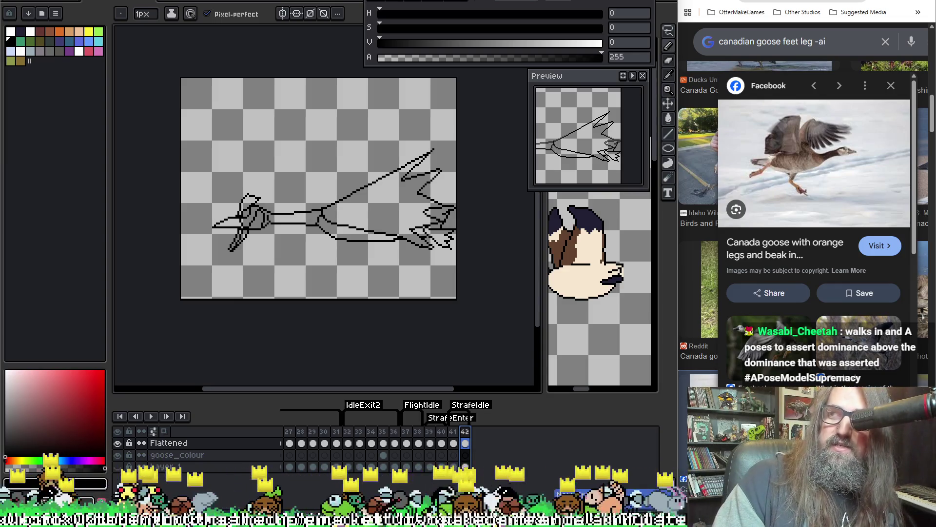
Append frames 43 and 44 after frame 42 and select both in the timeline.
key(alt+n)
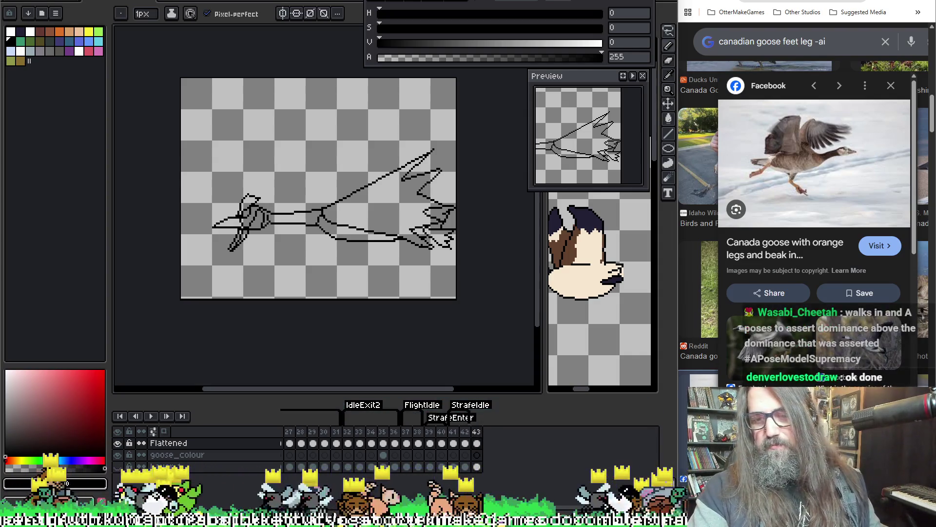
key(alt+n)
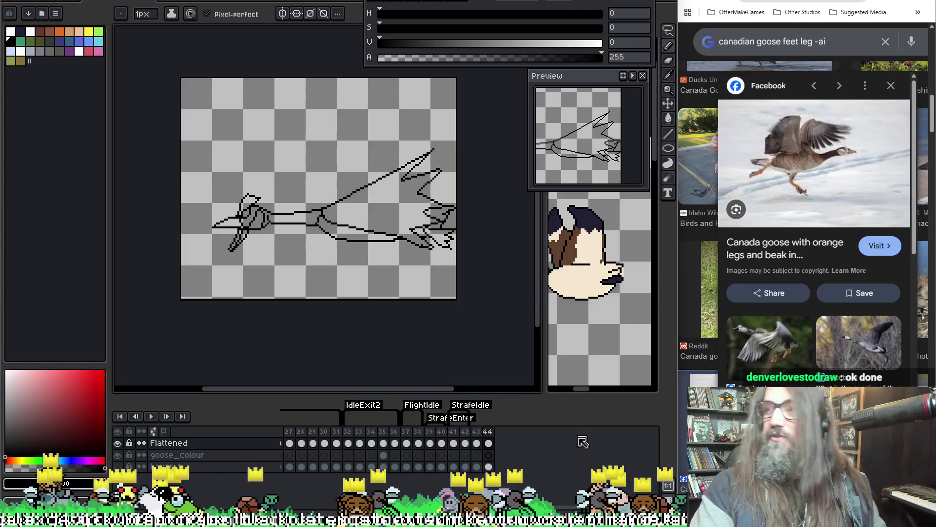
drag(477, 434, 488, 440)
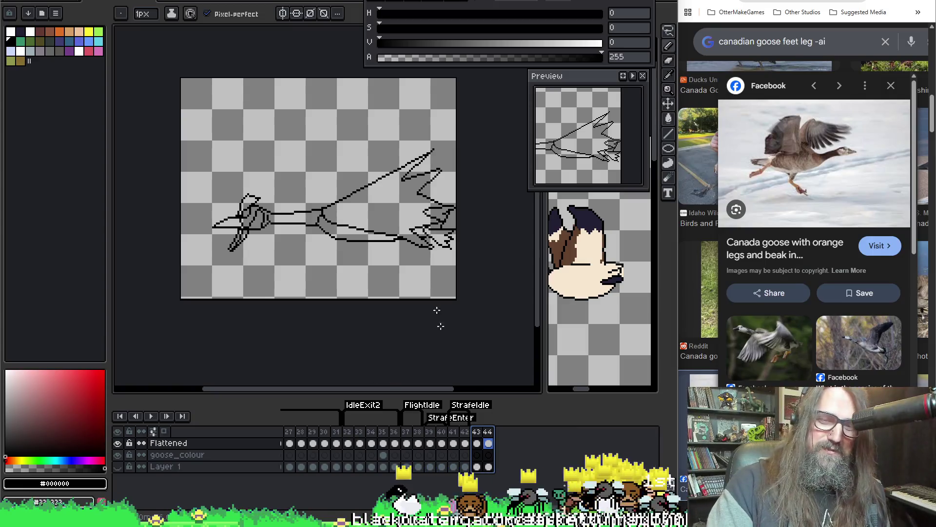
Create a 'Death' tag spanning frames 43–44, then check frames 43 and 44.
right_click(488, 430)
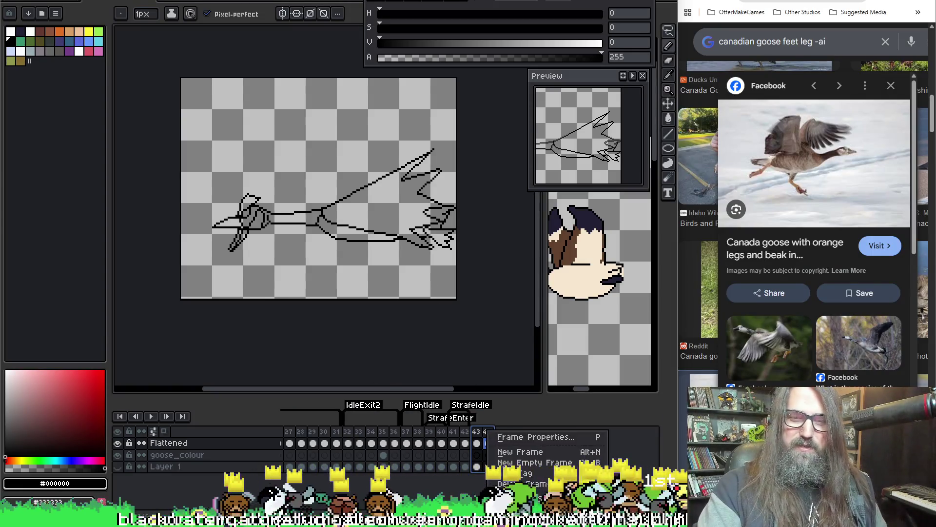
click(517, 472)
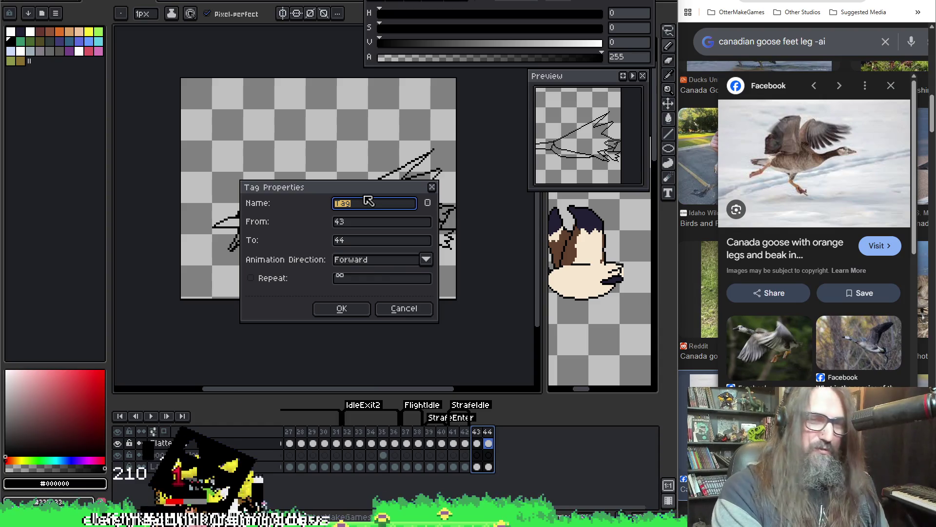
text(ath)
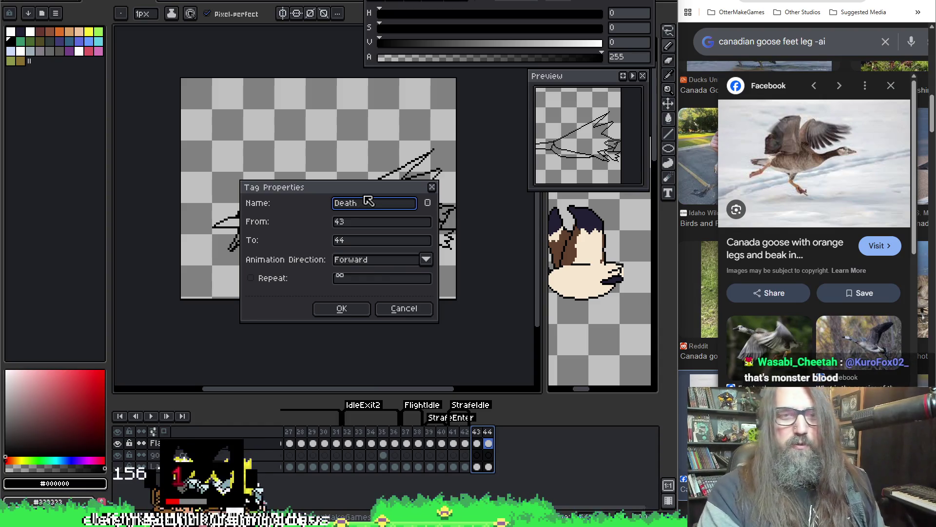
click(342, 308)
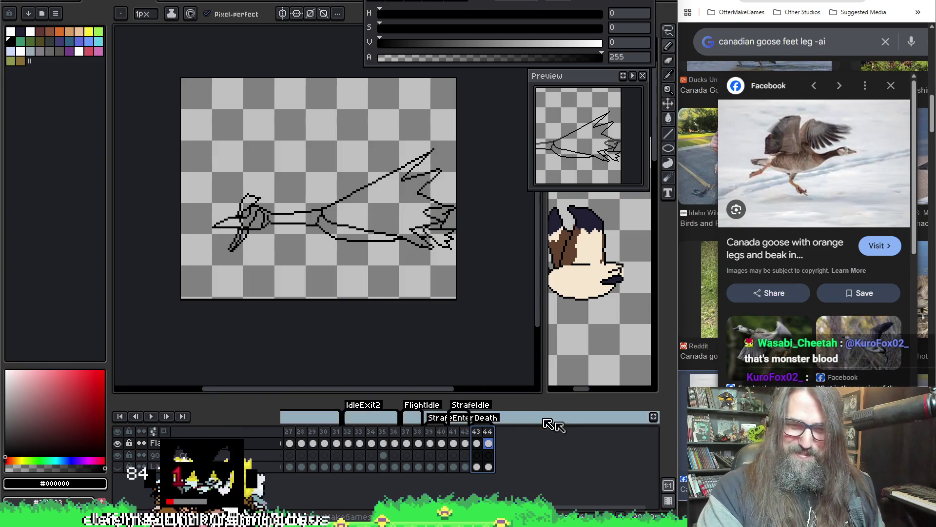
click(488, 435)
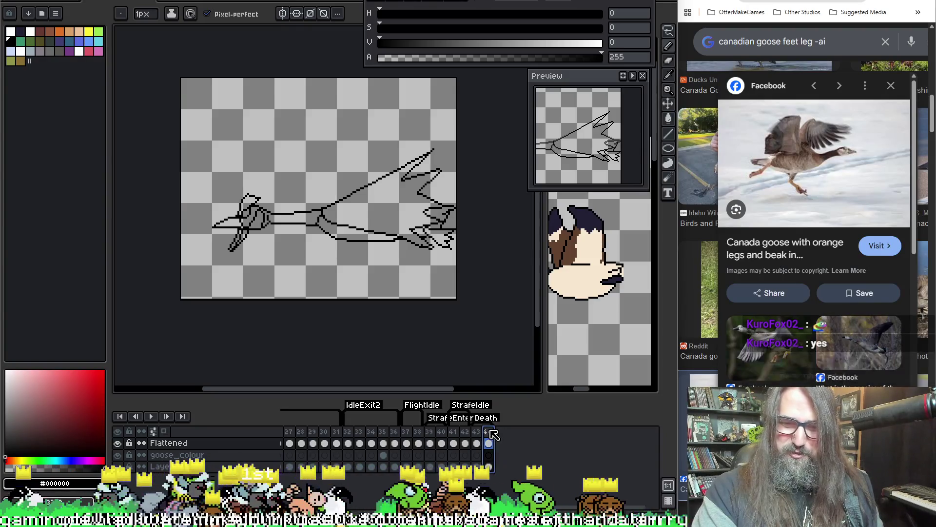
click(476, 439)
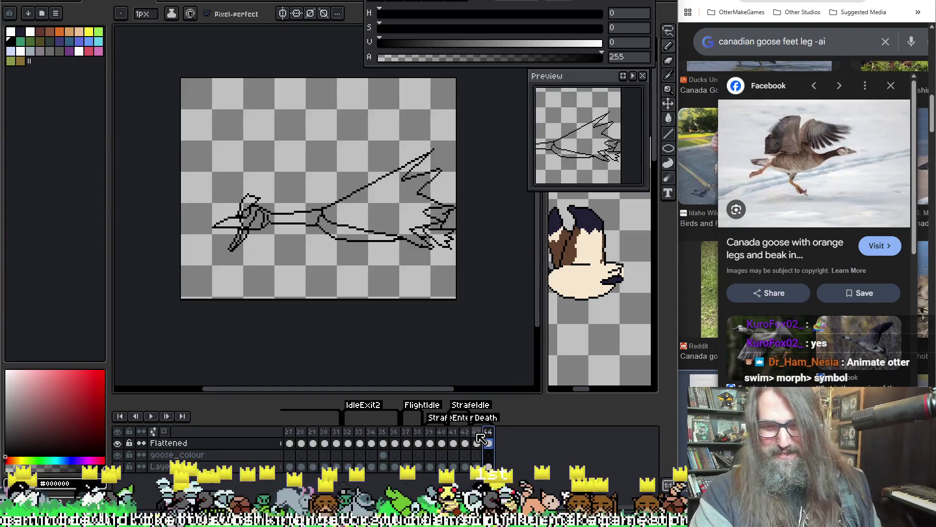
click(490, 439)
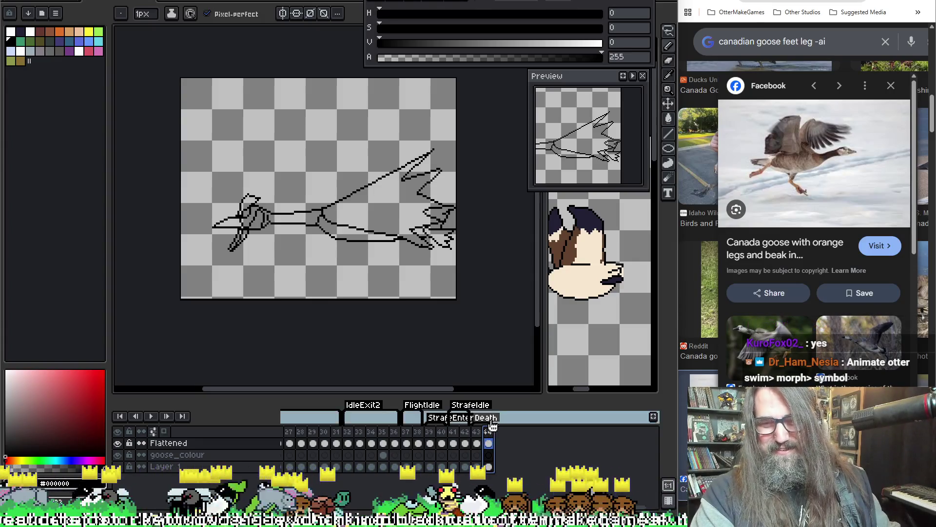
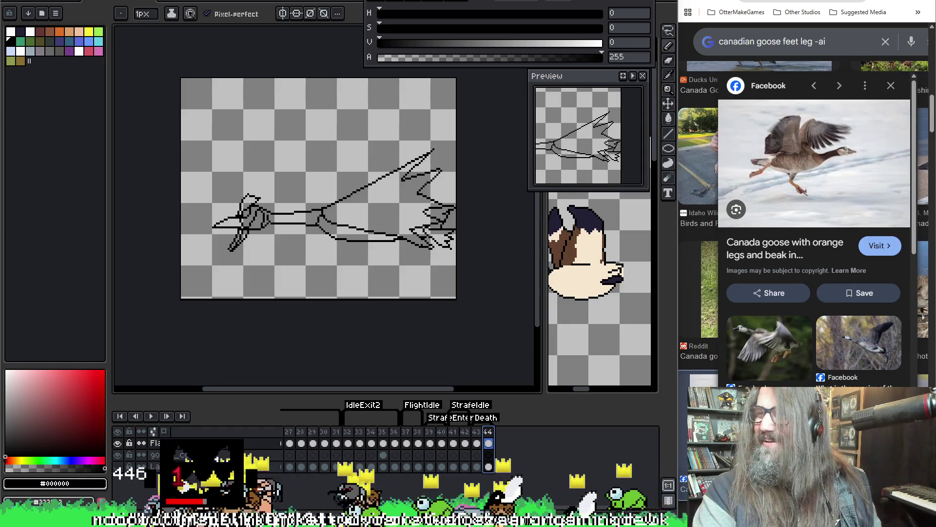
Switch from Aseprite to Discord and maximize the Discord window to full screen.
key(alt+Tab)
key(super+Up)
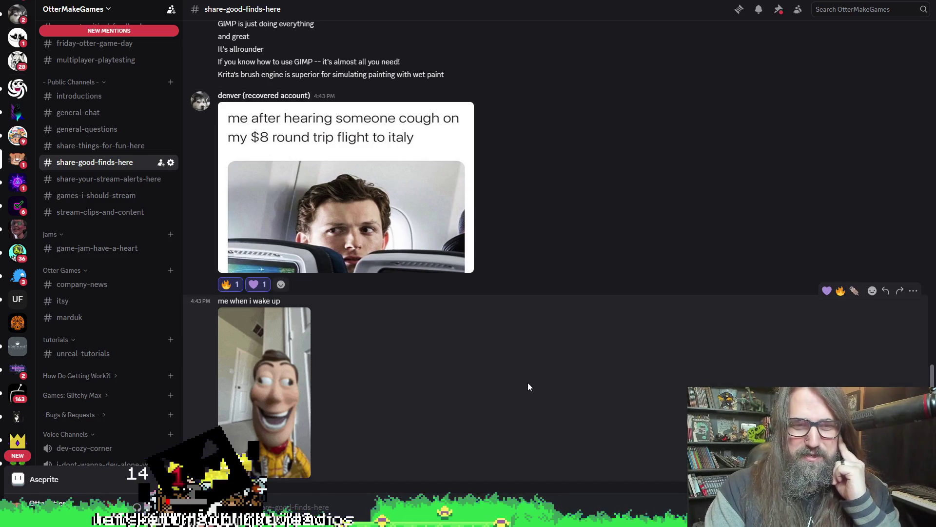
Enlarge the 'me when i wake up' meme image, then close the enlarged view.
click(274, 395)
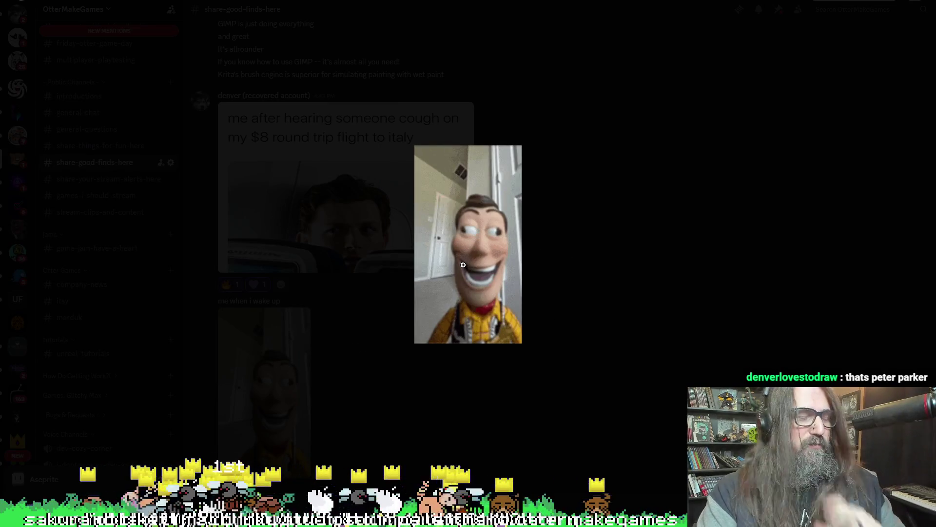
key(Escape)
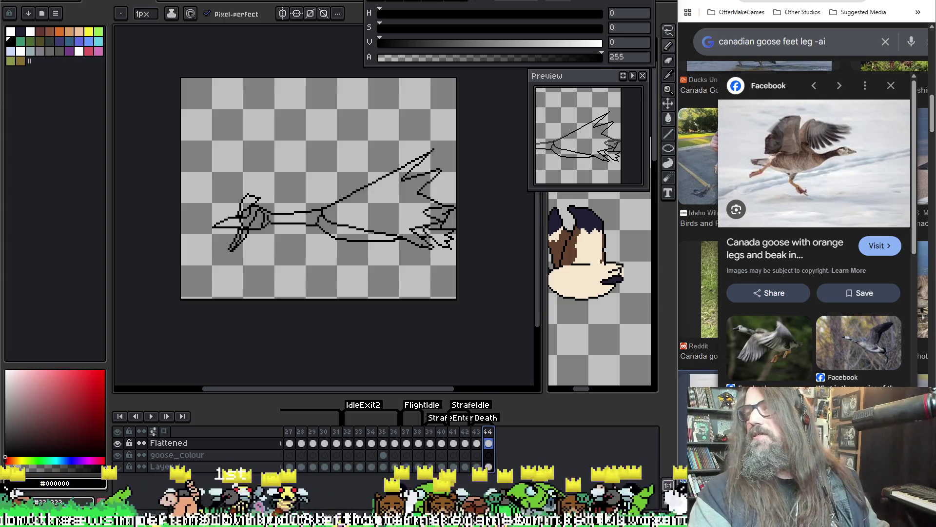
Zoom and pan in on the goose's leg sketch, then go to frame 43.
scroll(351, 222, up, 2)
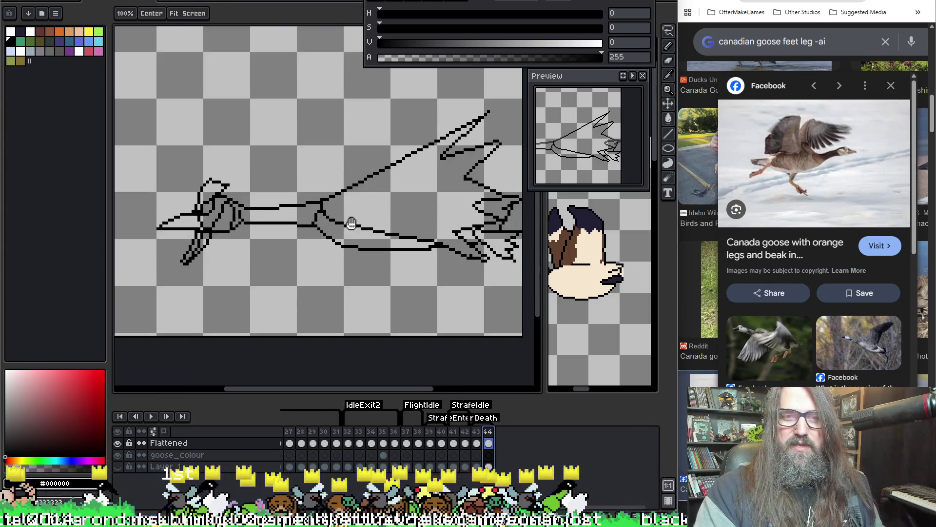
drag(352, 223, 373, 229)
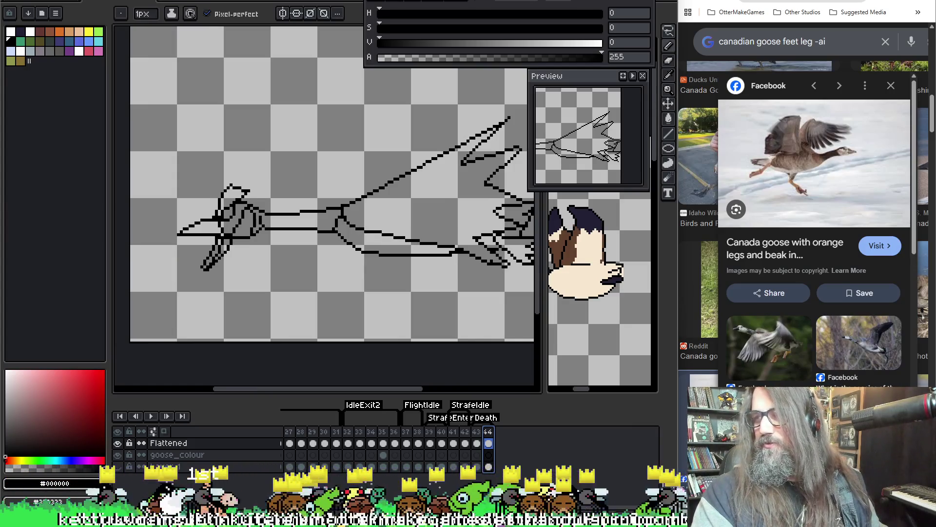
scroll(321, 244, down, 4)
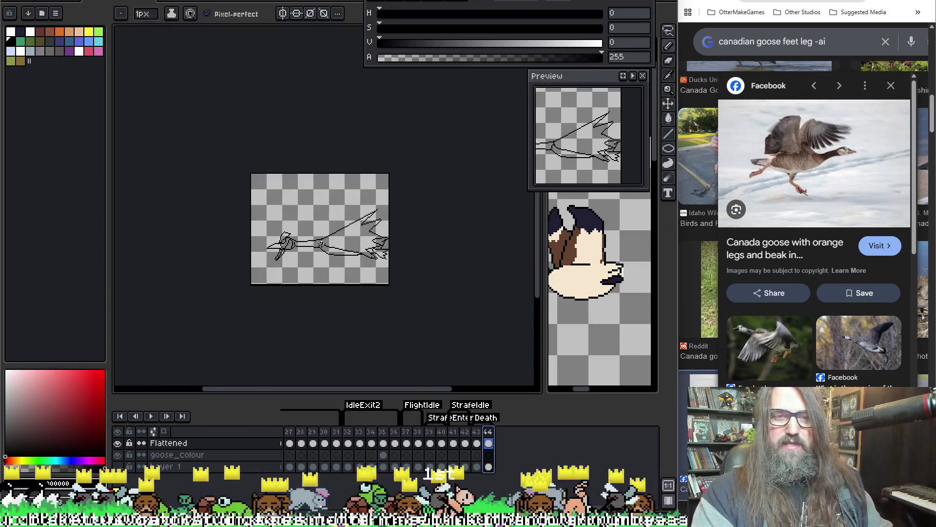
click(481, 443)
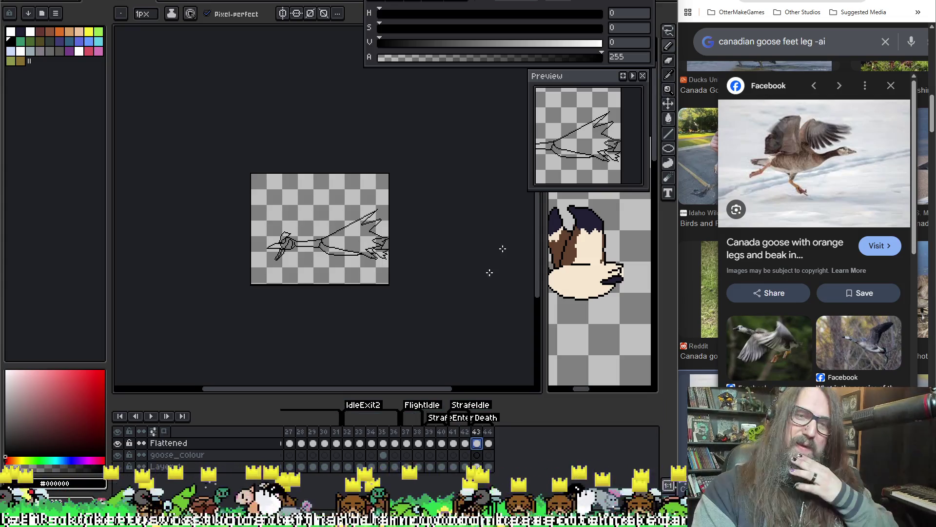
scroll(323, 236, up, 3)
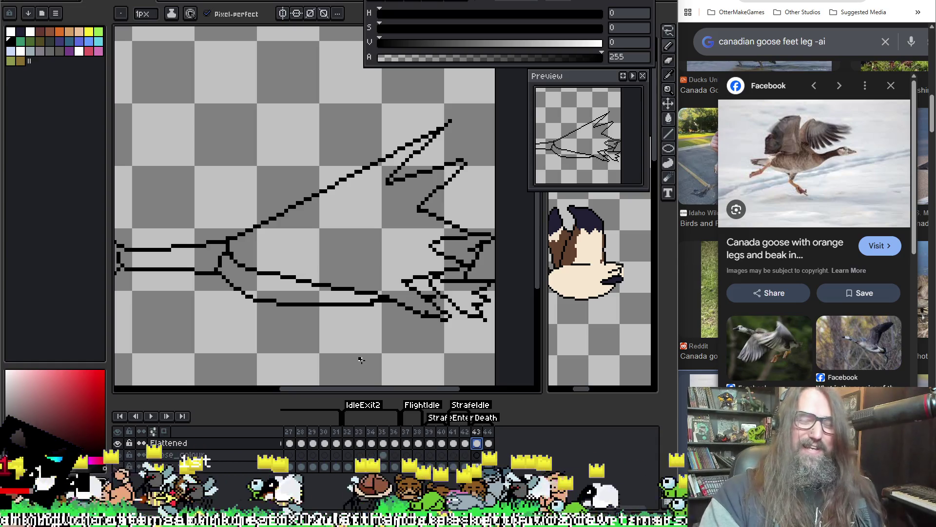
Swap between Eraser and Pencil, then pan to the webbed foot and zoom out.
key(e)
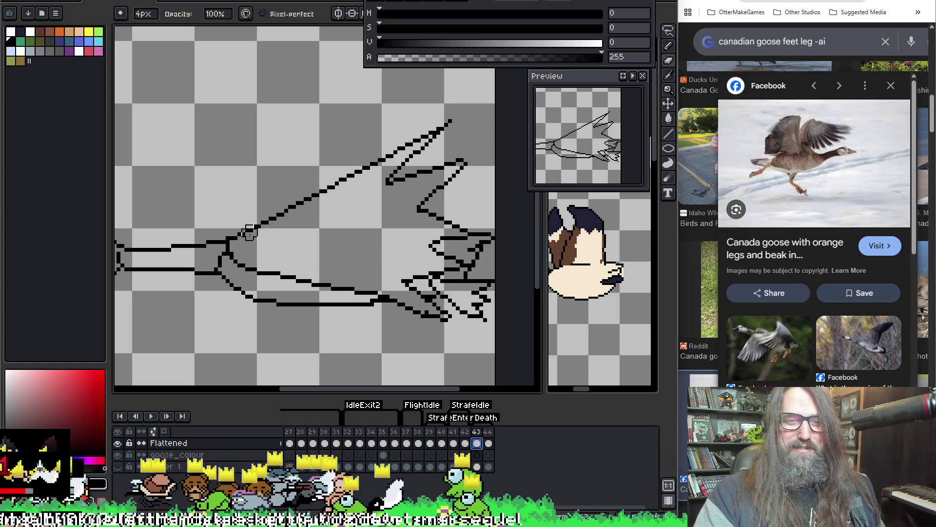
key(b)
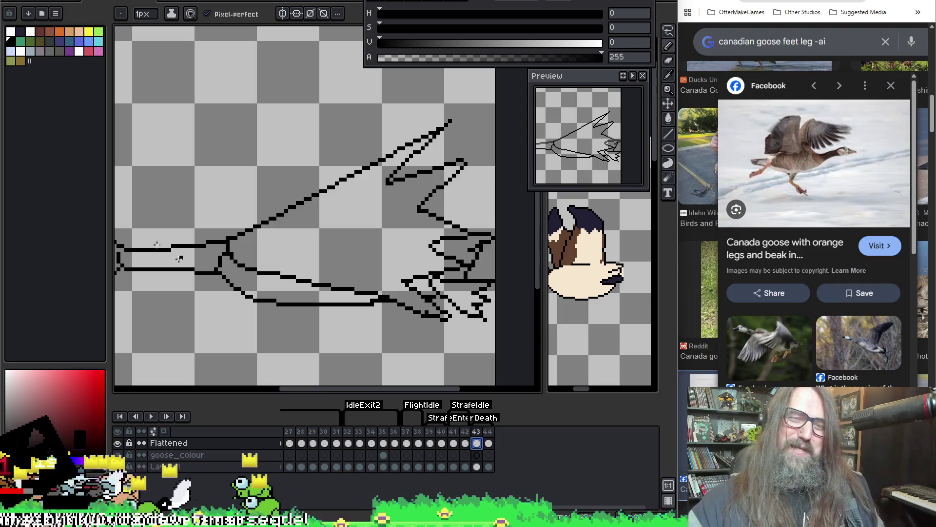
drag(178, 258, 266, 171)
scroll(391, 180, down, 1)
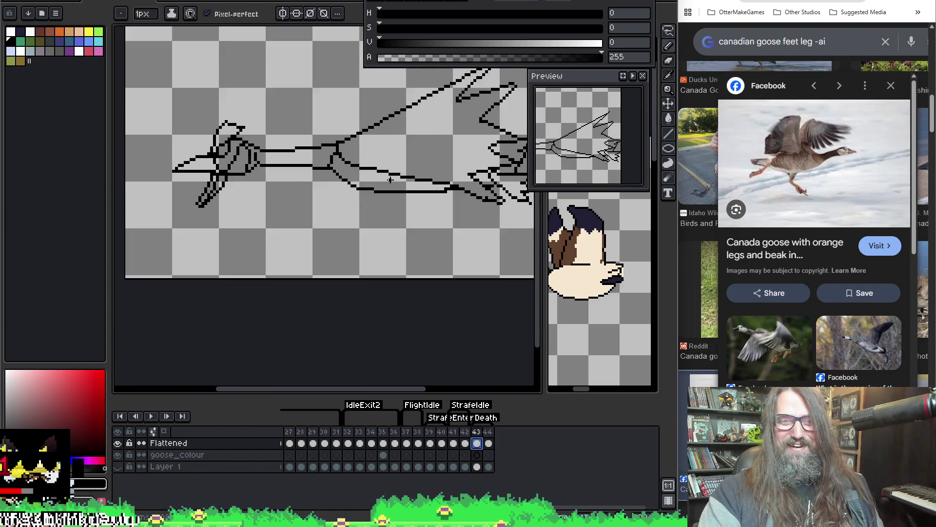
scroll(390, 179, down, 1)
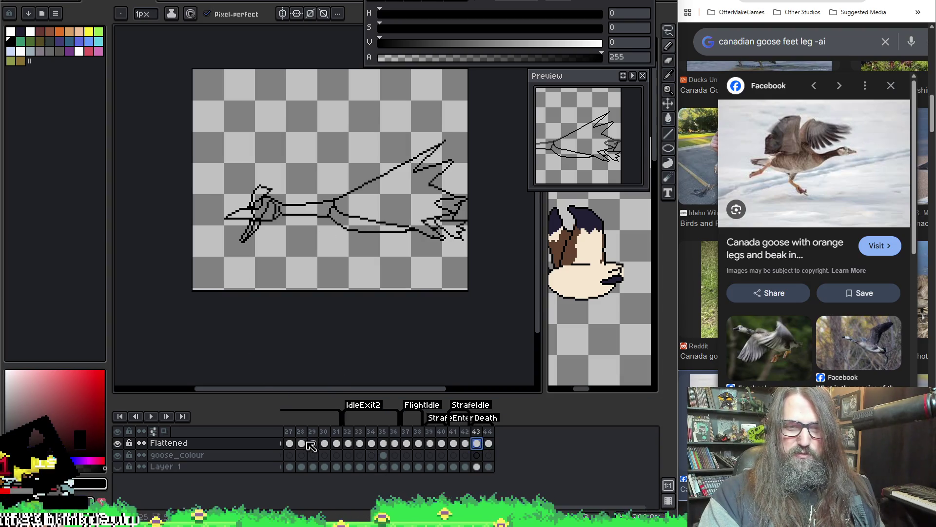
scroll(323, 453, left, 5)
scroll(323, 453, left, 8)
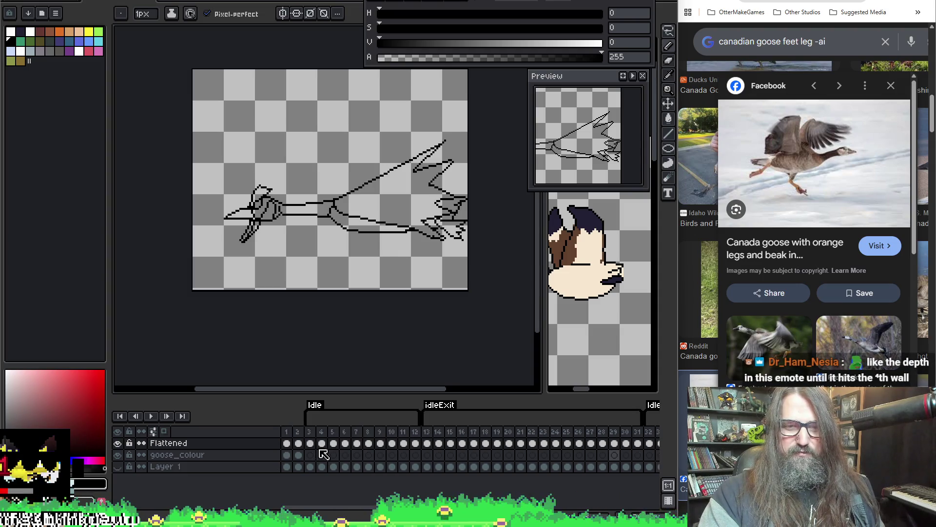
Compare the coloured goose on frames 1 and 2, then return to frame 43's line sketch.
click(297, 444)
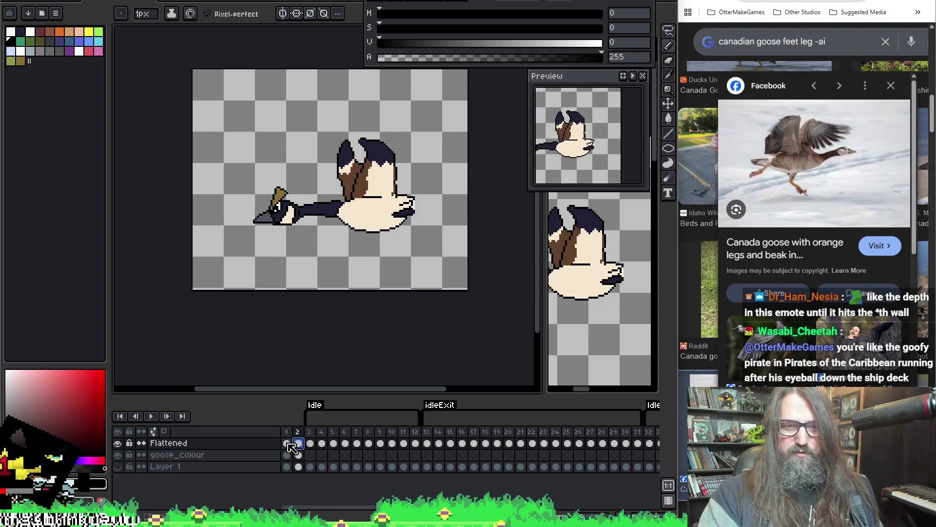
key(Left)
key(Right)
key(Left)
key(Right)
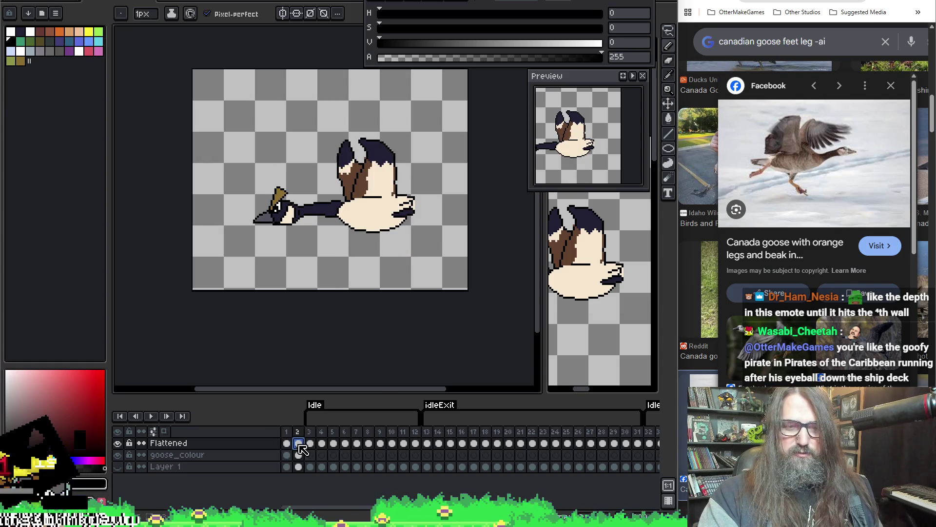
scroll(331, 448, right, 5)
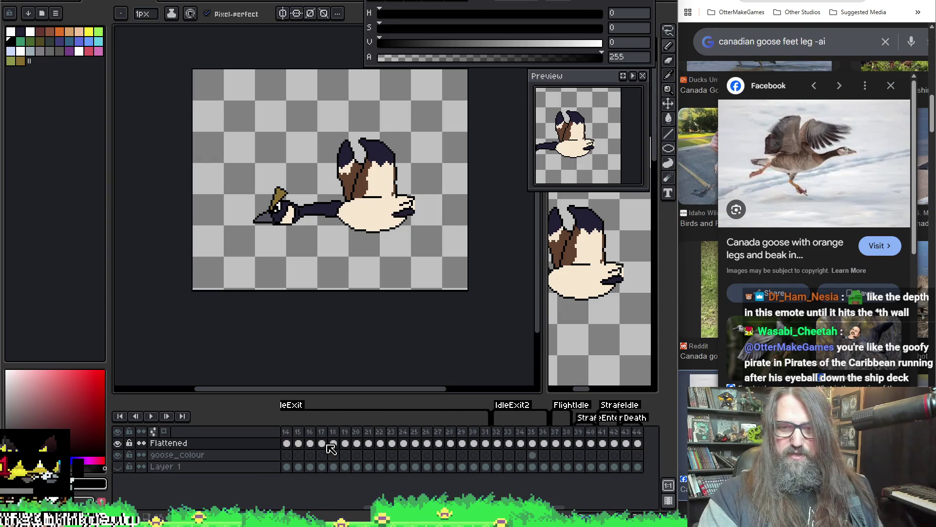
click(556, 444)
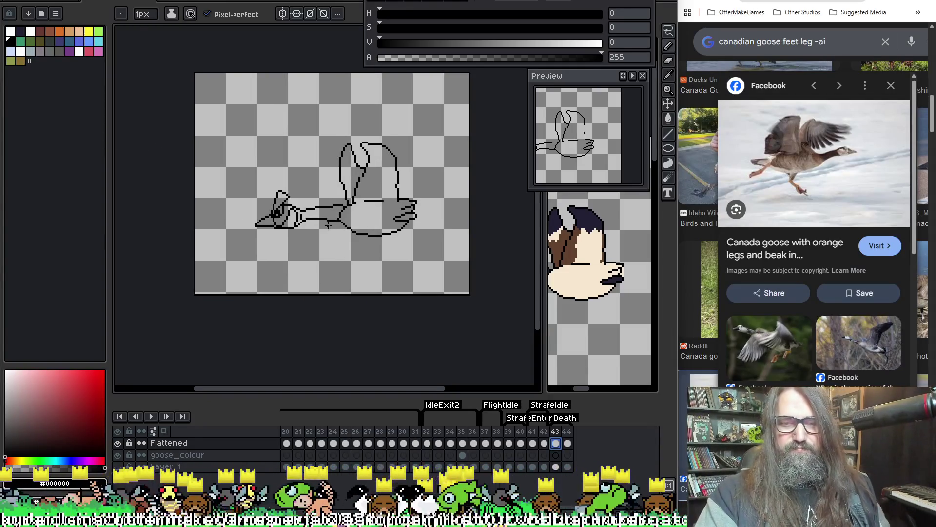
Compare frames 42 and 43, then select the whole goose outline for transforming.
key(Left)
key(Return)
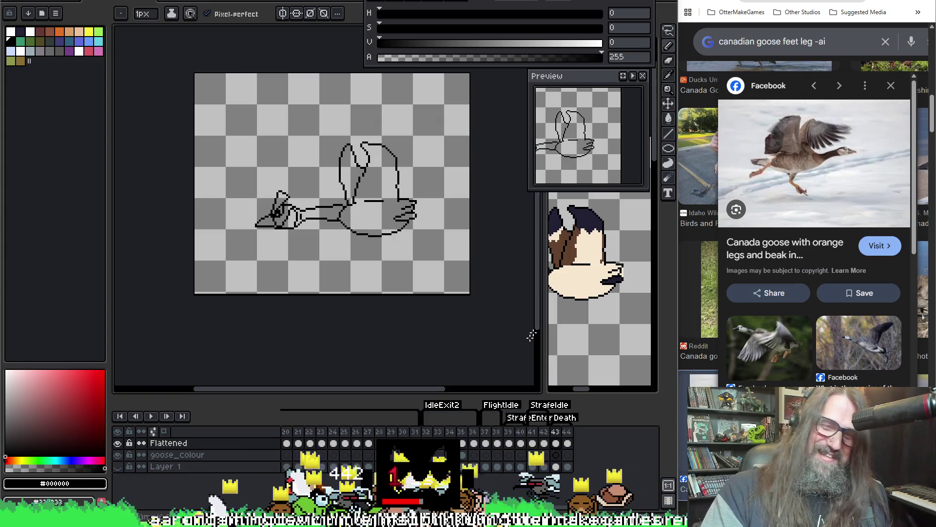
drag(297, 181, 263, 209)
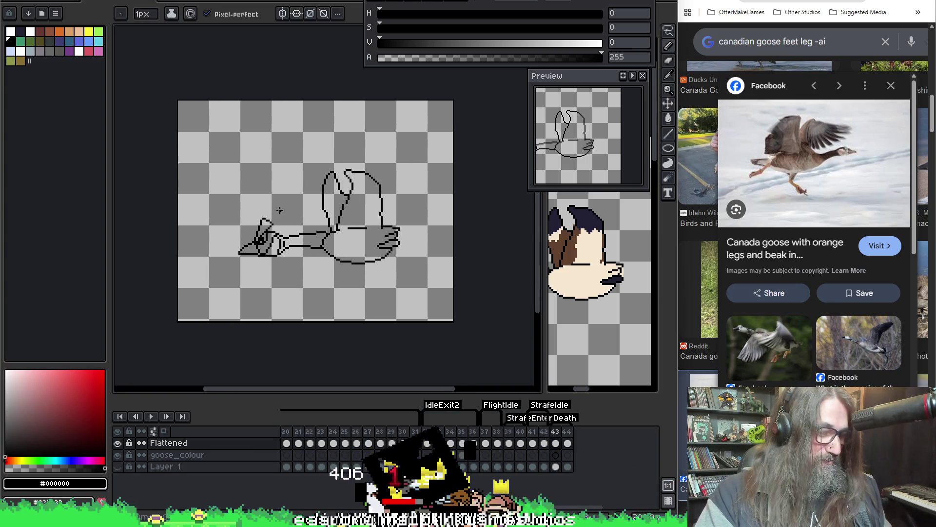
key(ctrl+t)
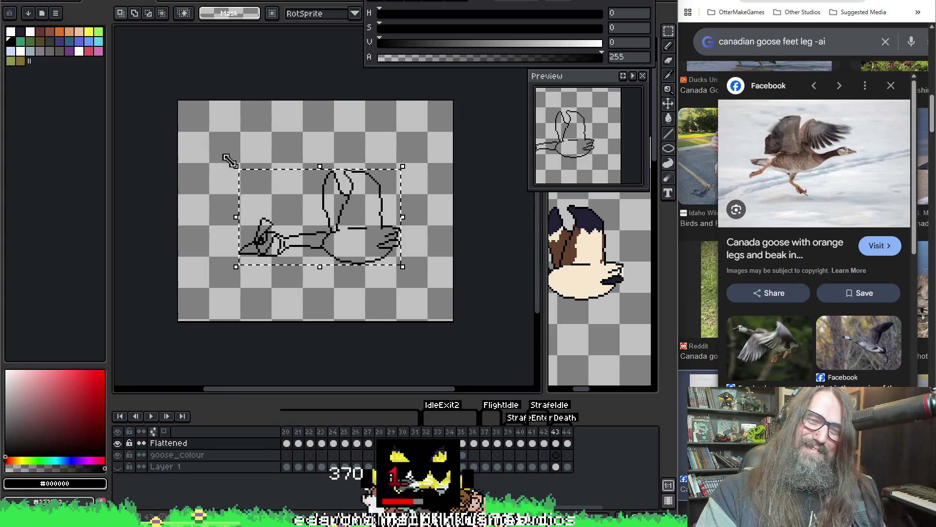
Rotate the goose outline 90° so it stands upright and shift it left.
mouse_move(224, 155)
mouse_down()
mouse_move(218, 271)
mouse_move(194, 185)
mouse_move(241, 330)
mouse_move(254, 322)
mouse_up()
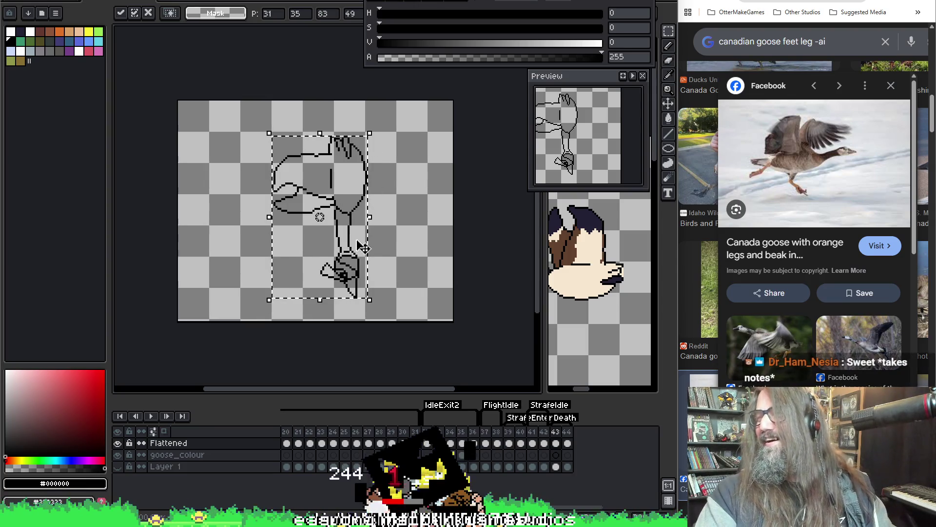
key(Return)
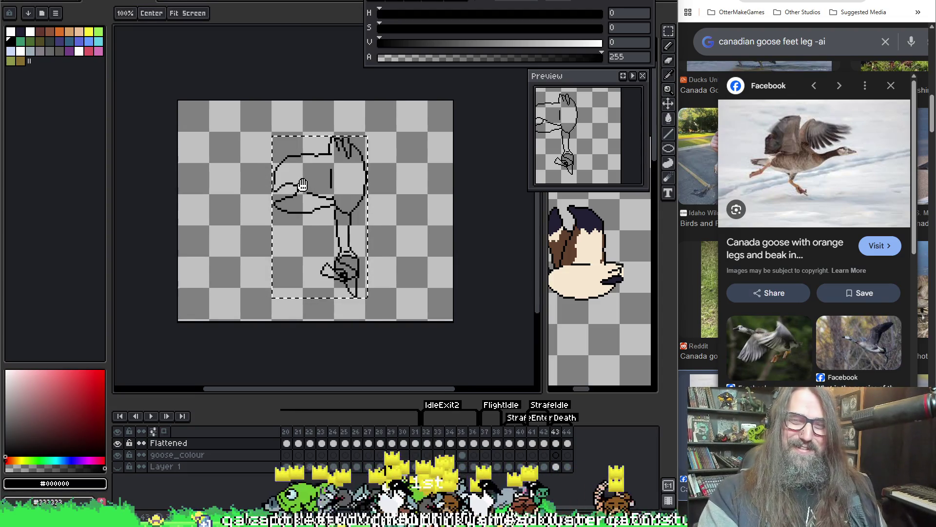
drag(317, 176, 310, 179)
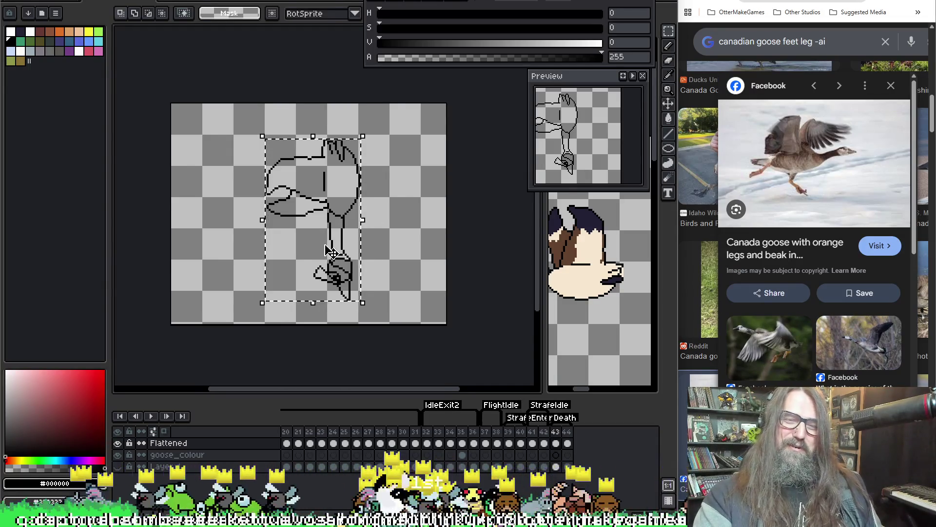
drag(327, 251, 288, 251)
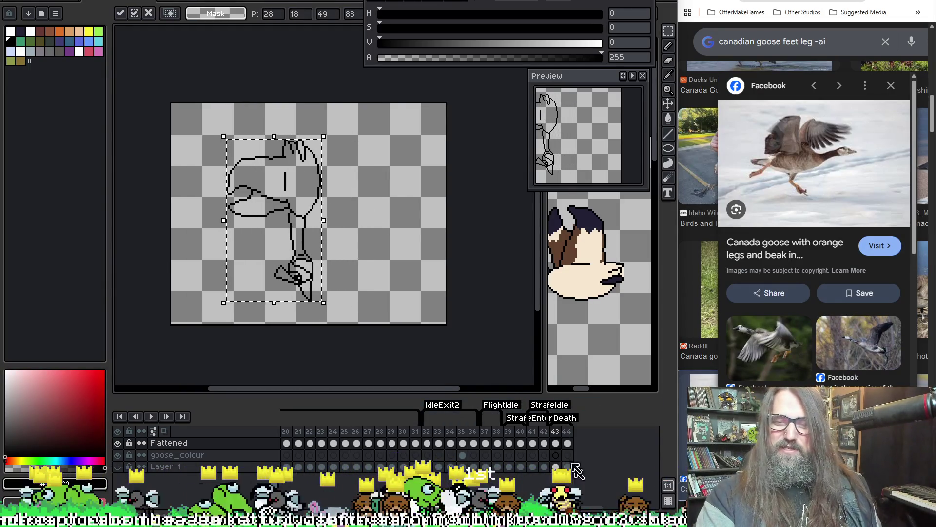
Go to frame 44 and select its Flattened cel.
click(565, 444)
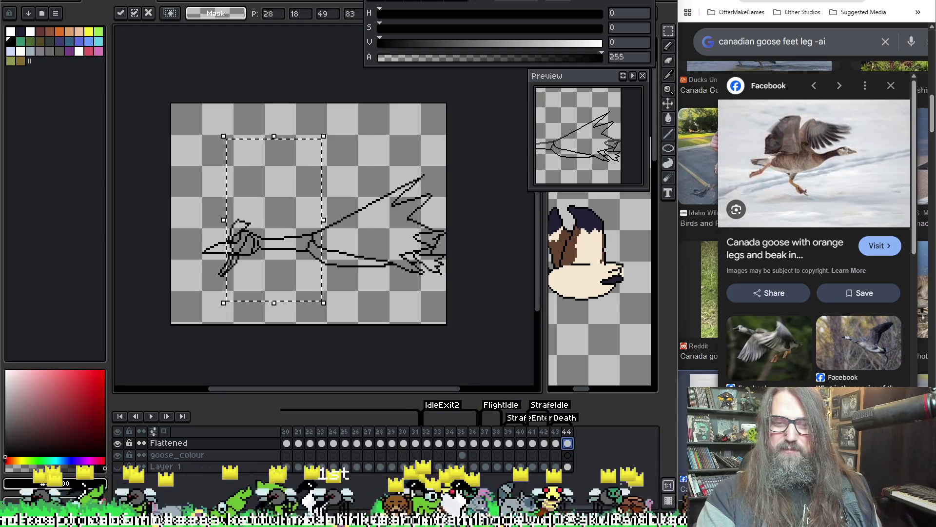
click(564, 454)
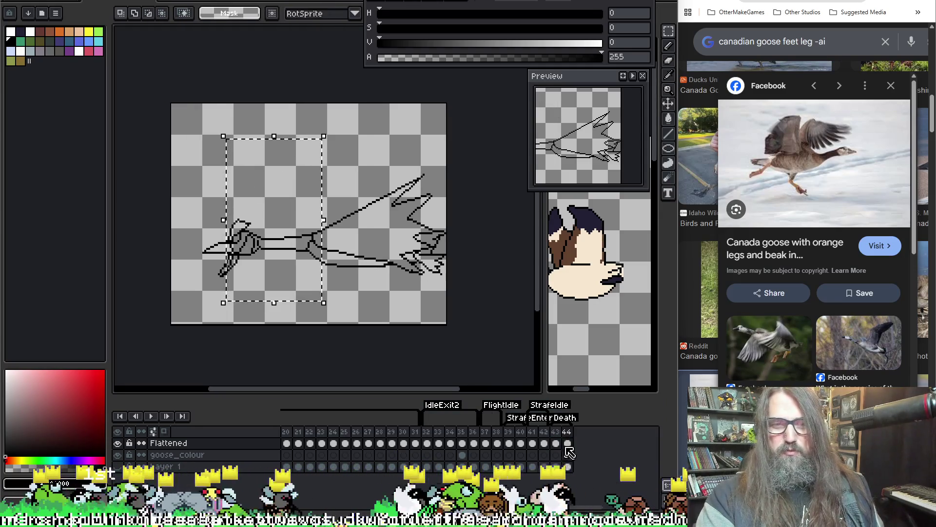
click(567, 442)
click(566, 454)
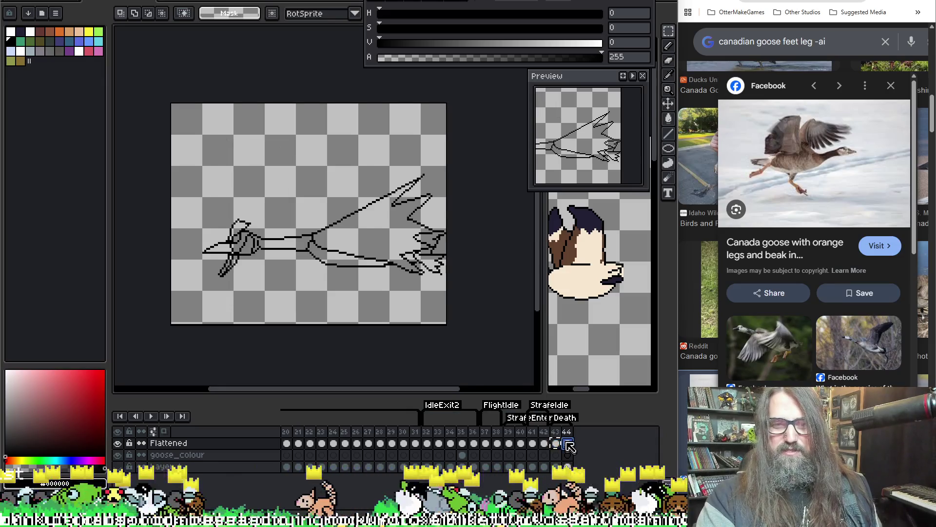
click(567, 442)
Mirror the goose sketch horizontally, commit it, then play and stop the animation.
key(shift+h)
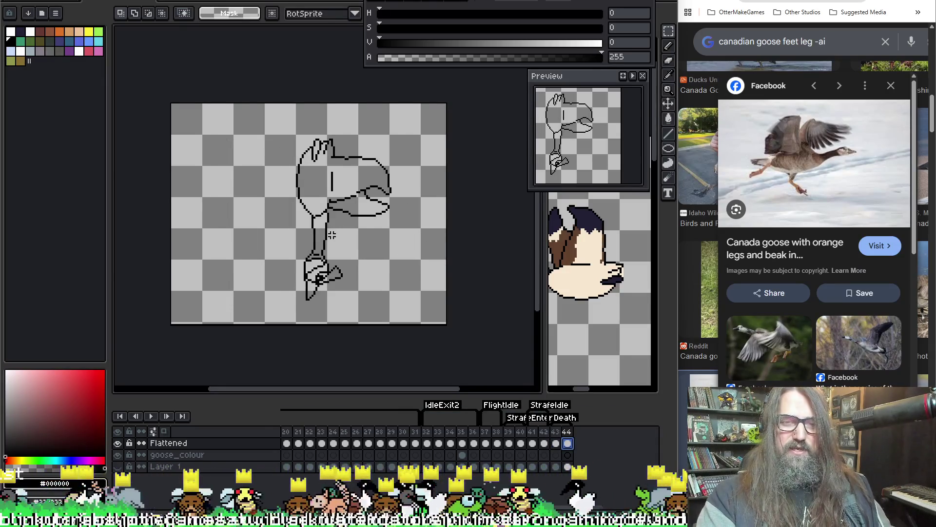
key(F3)
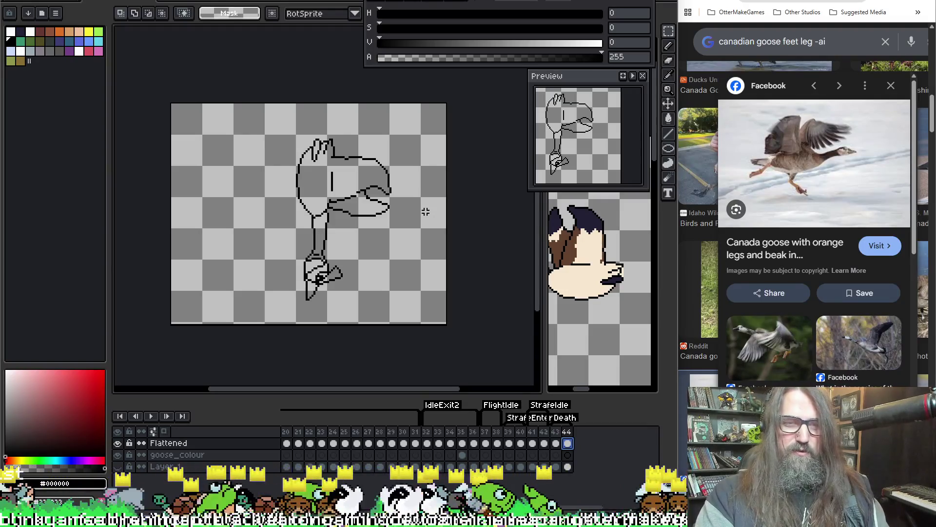
key(Return)
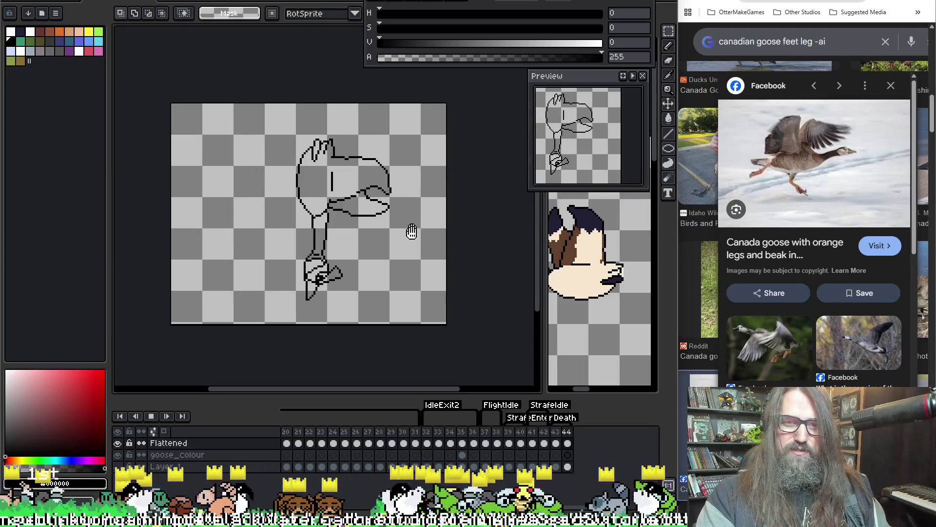
key(Return)
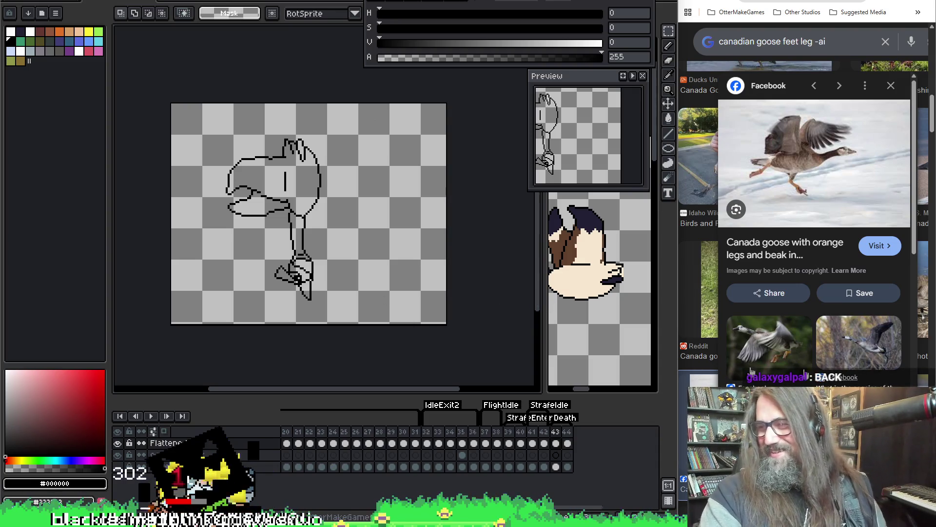
Play the animation and flip between frames 43 and 44 to compare the poses.
mouse_move(306, 202)
mouse_down()
mouse_move(311, 232)
mouse_move(304, 193)
mouse_up()
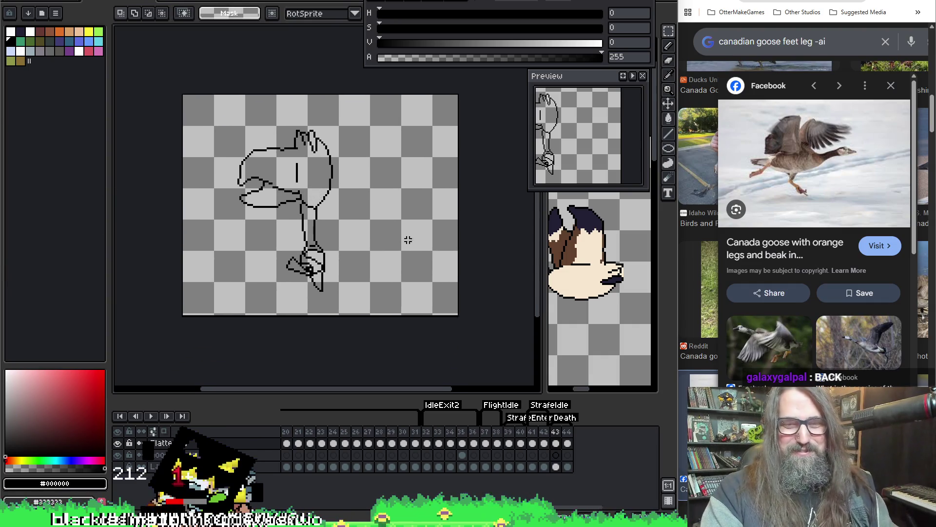
key(Return)
key(Return)
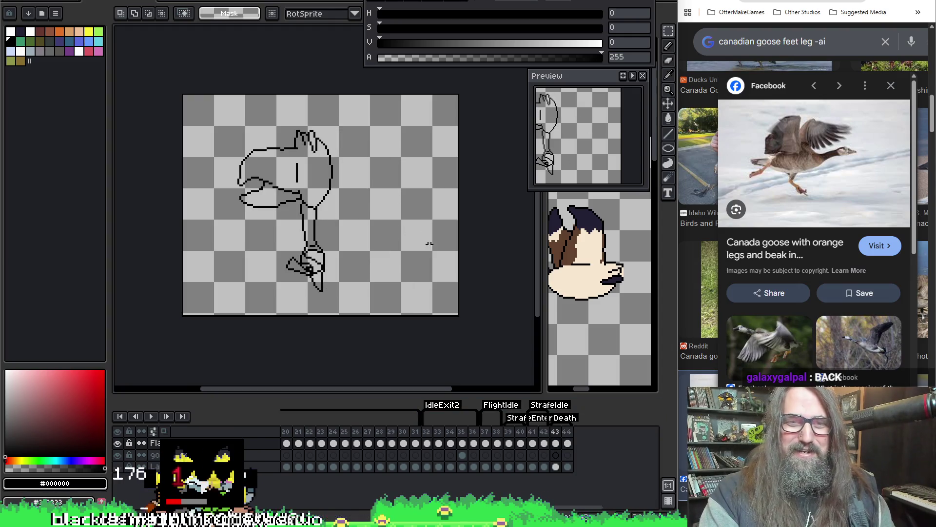
click(555, 443)
click(568, 442)
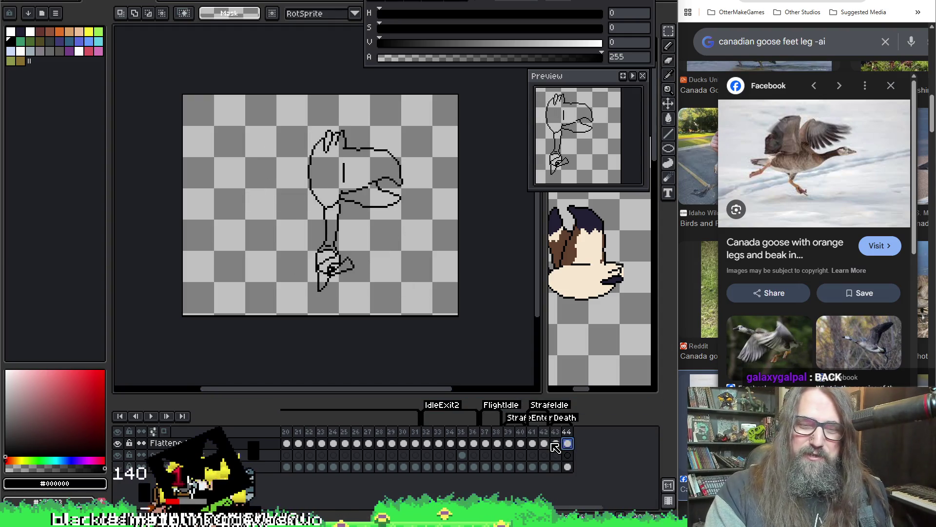
click(556, 443)
click(568, 443)
key(space)
drag(339, 228, 313, 251)
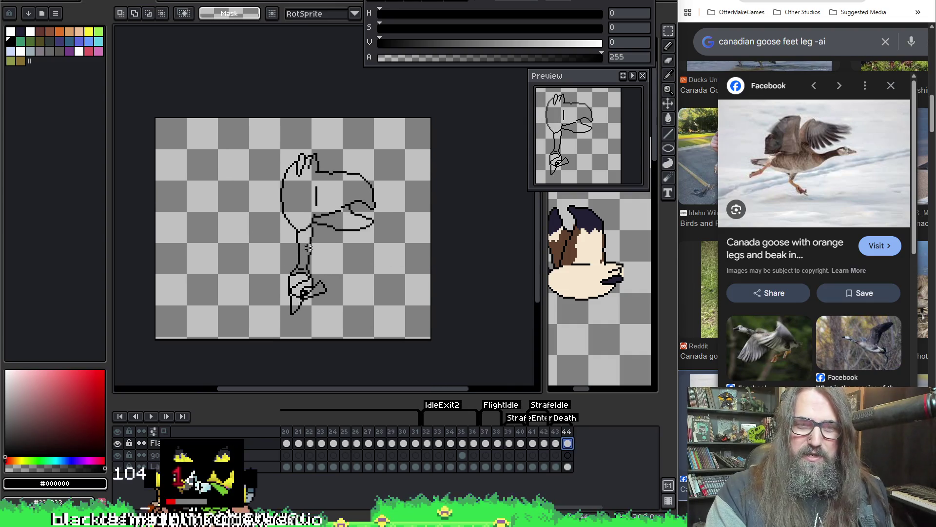
scroll(338, 265, up, 1)
Shift frame 43's goose about 42 px right and align frame 44's goose using onion skin.
click(556, 443)
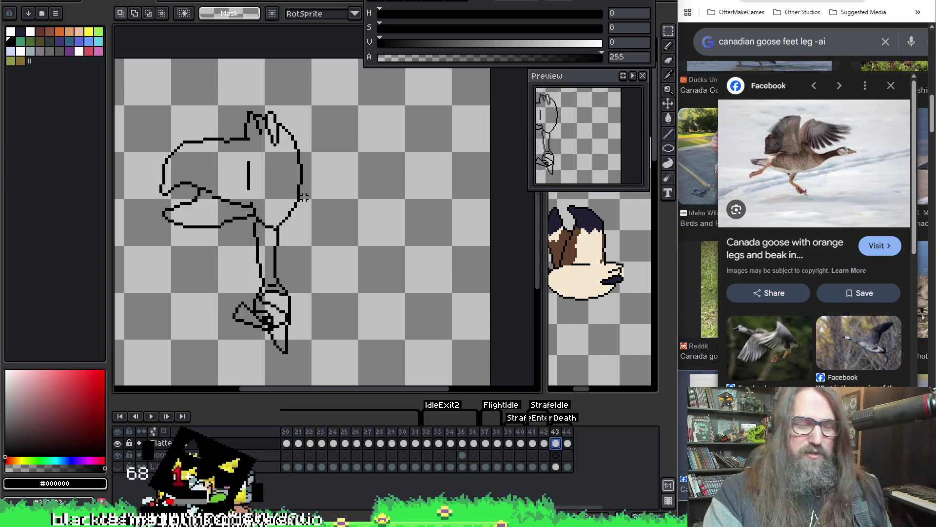
key(v)
drag(279, 238, 299, 238)
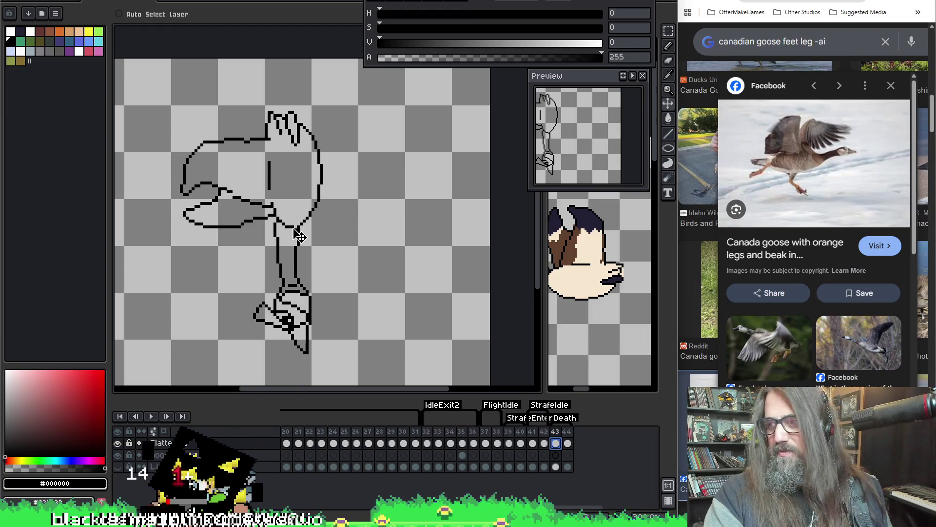
click(567, 442)
key(Left)
key(Left)
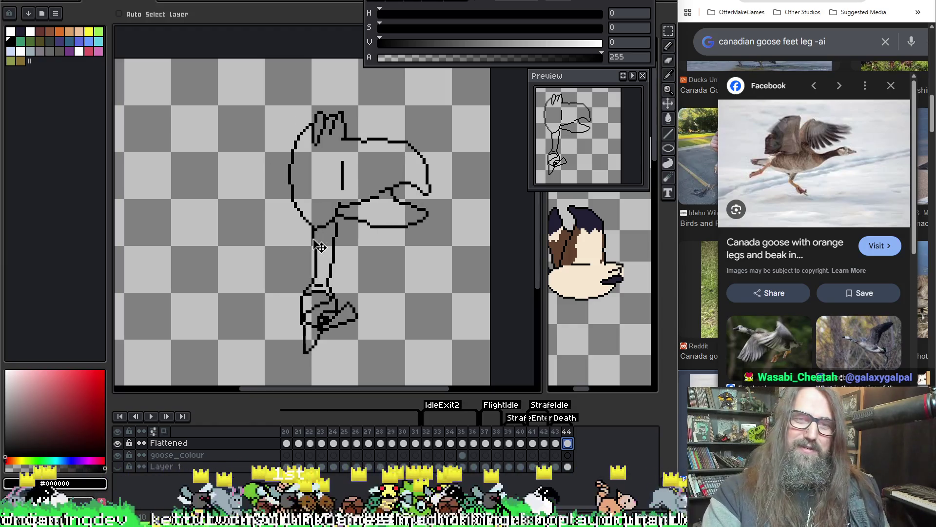
key(ctrl+a)
mouse_move(319, 254)
mouse_down()
mouse_move(308, 250)
mouse_move(323, 254)
mouse_up()
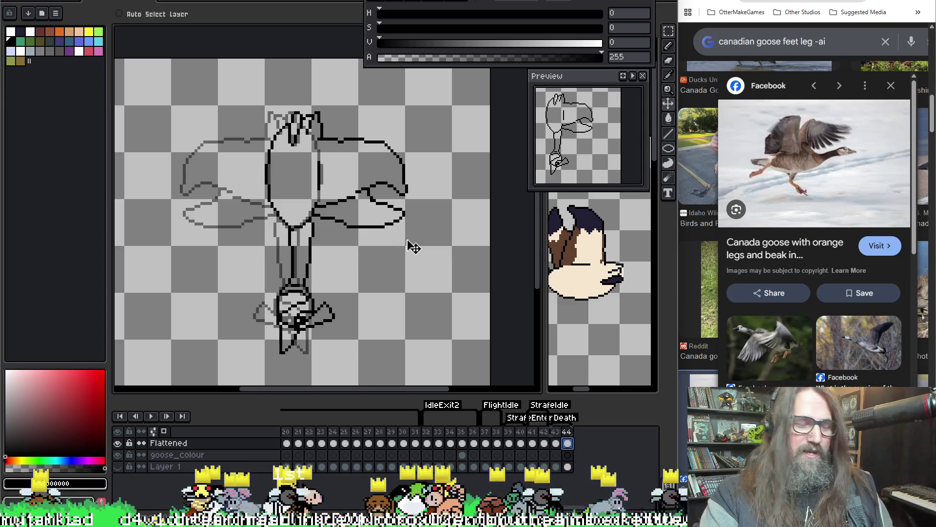
key(ctrl+d)
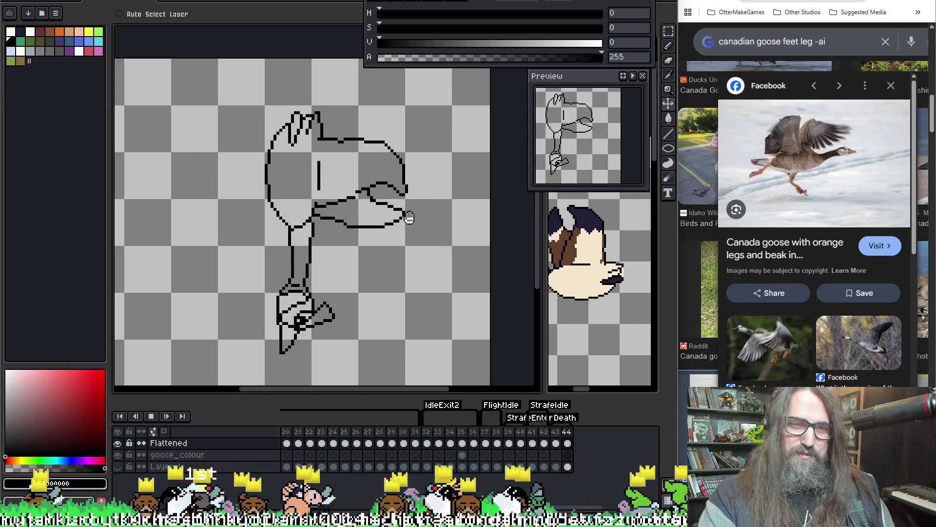
Flip between frames 43 and 44 to check that the poses line up.
scroll(409, 217, down, 2)
scroll(387, 310, up, 2)
scroll(379, 274, down, 1)
key(Left)
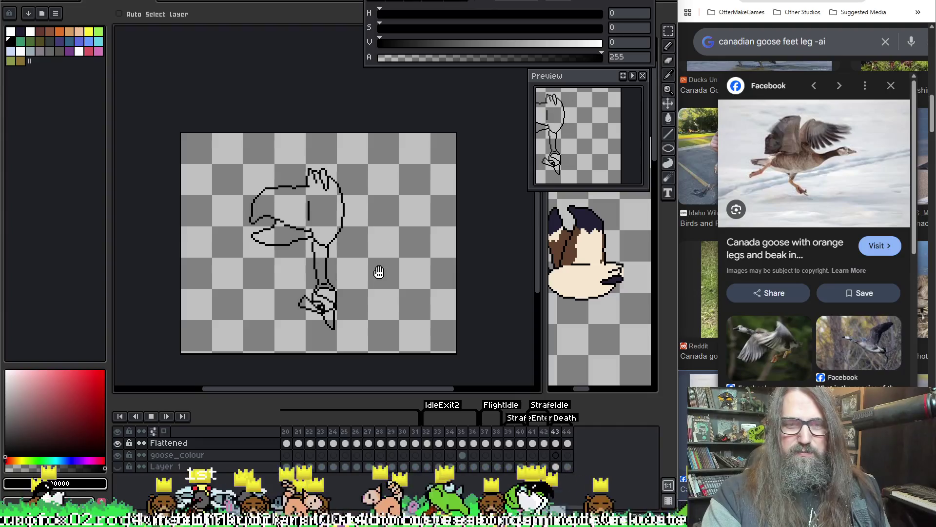
key(Right)
key(Left)
key(Right)
key(Left)
key(Right)
key(Left)
key(Right)
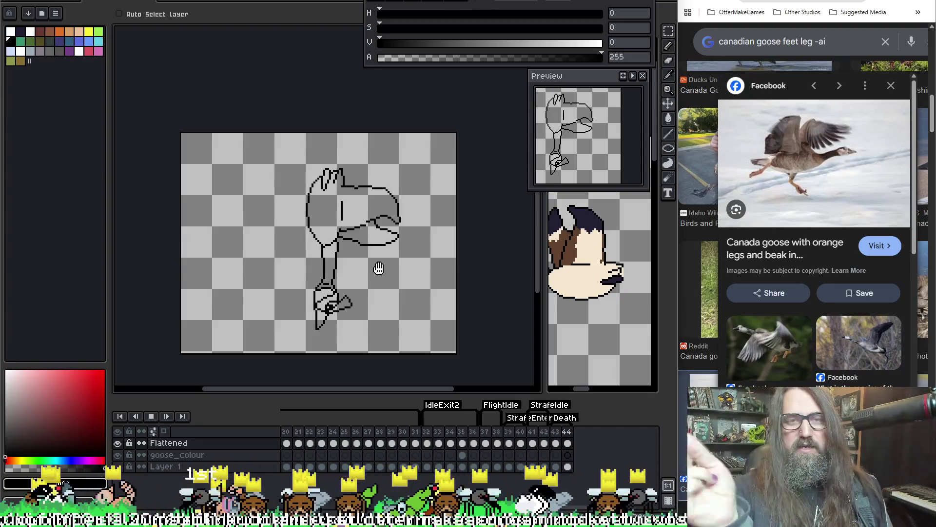
key(Left)
key(Right)
key(Left)
key(Right)
key(Left)
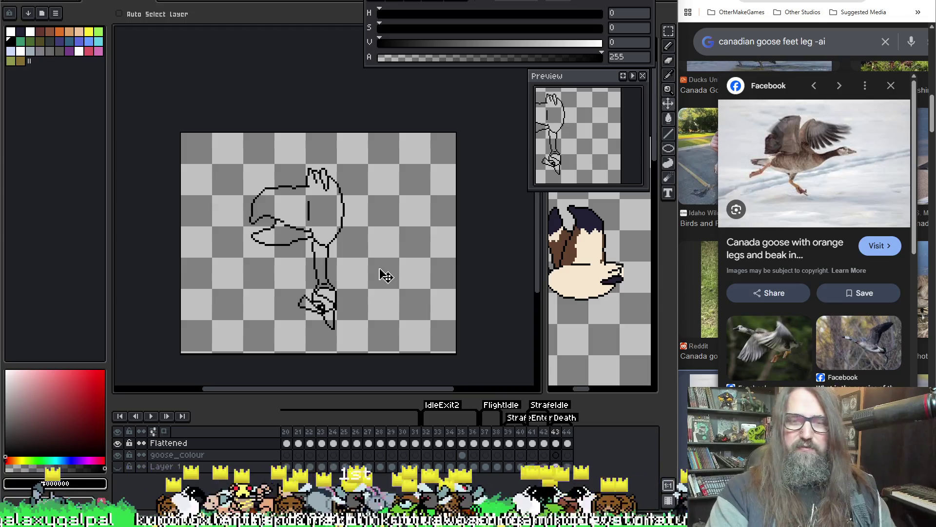
Erase the wing strokes left of frame 43's goose body with the 4px eraser.
key(Right)
key(Left)
scroll(326, 239, up, 1)
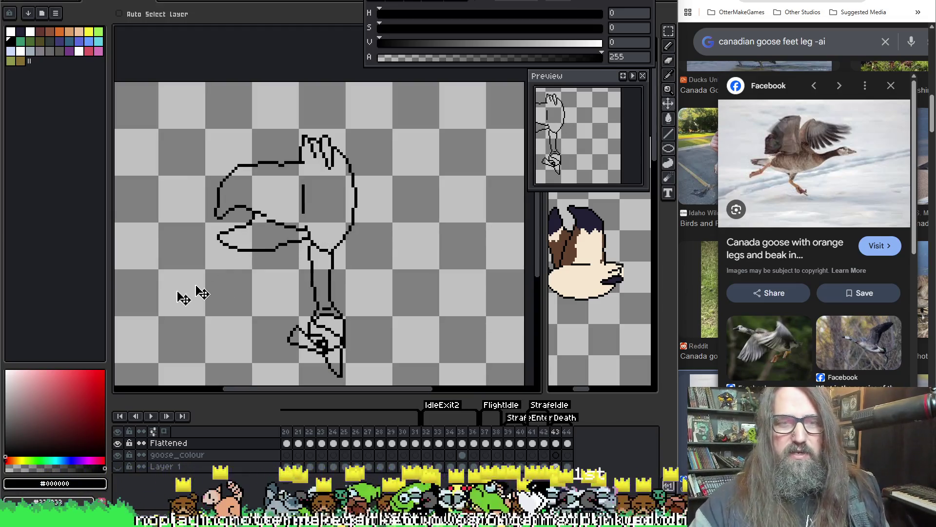
key(b)
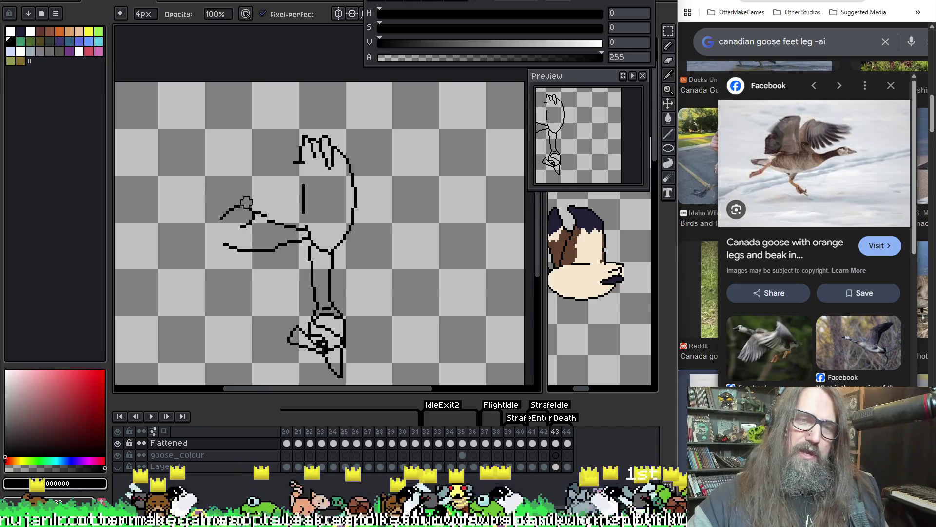
mouse_move(266, 250)
mouse_down()
mouse_move(298, 229)
mouse_move(246, 224)
mouse_move(258, 252)
mouse_up()
key(b)
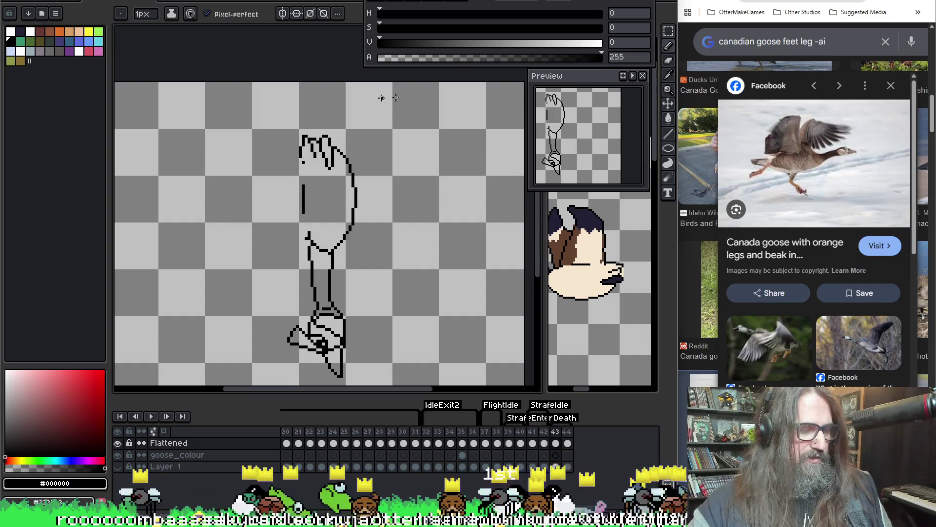
Select the goose's upper body, move it up about 17 px, and deselect.
key(m)
mouse_move(274, 100)
mouse_down()
mouse_move(313, 163)
mouse_move(384, 198)
mouse_up()
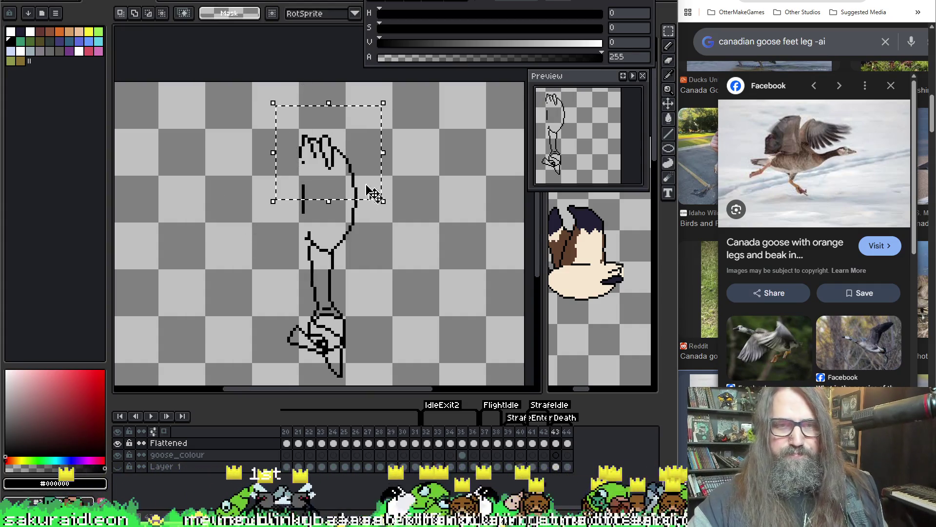
click(348, 168)
drag(348, 168, 348, 159)
key(b)
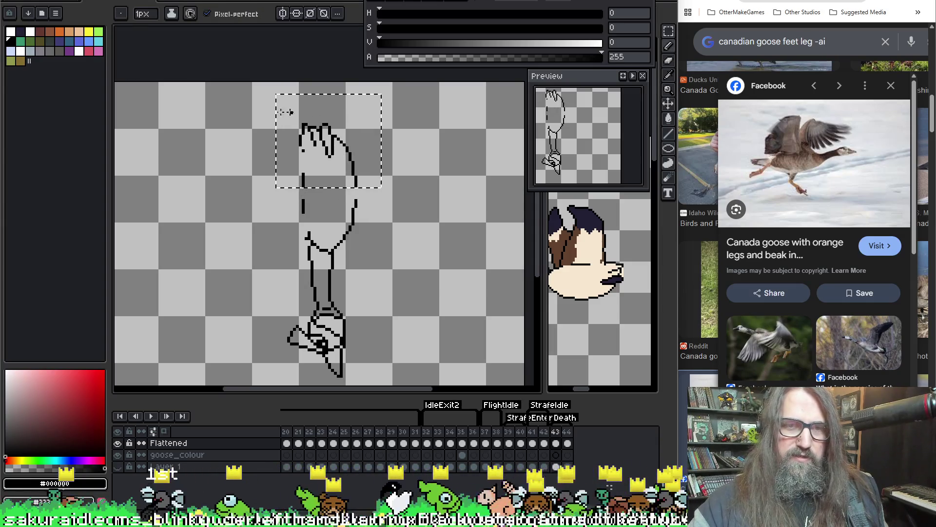
key(ctrl+d)
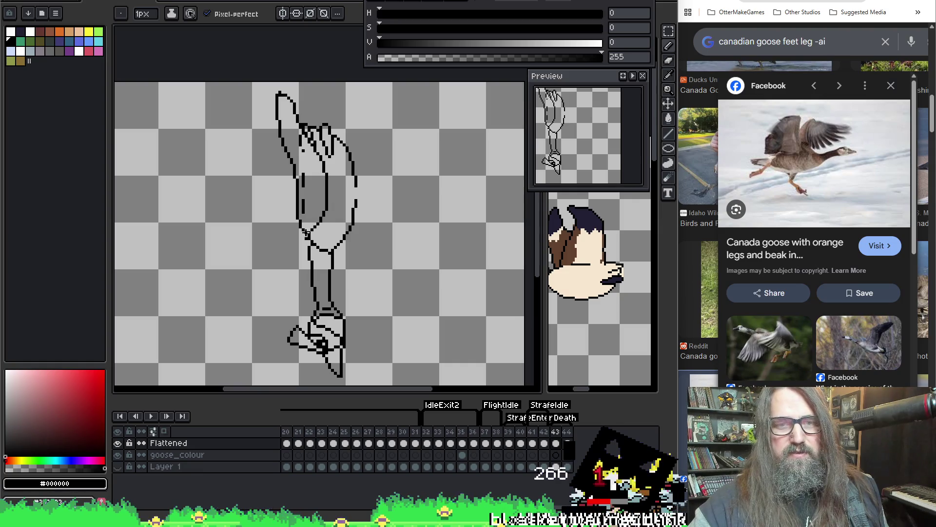
key(e)
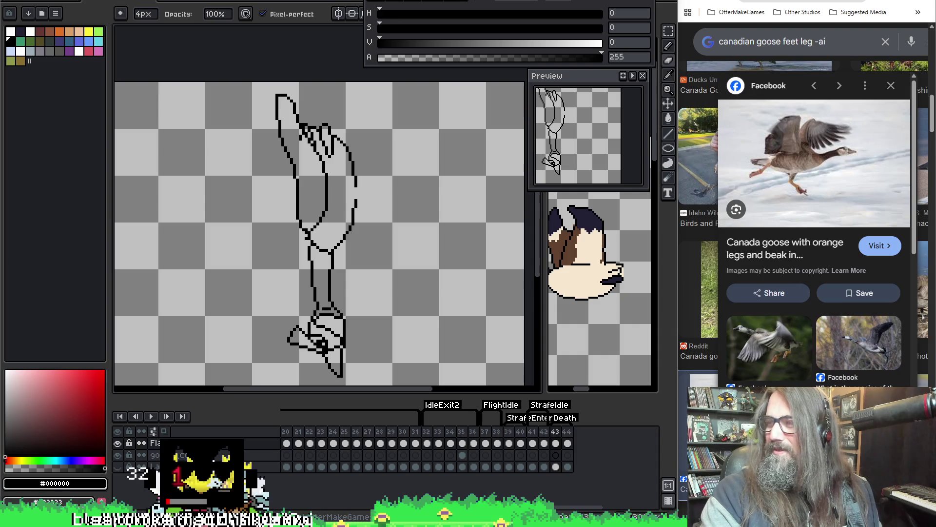
Erase the body's left outline on frame 43 and redraw it as an oval with the 1px pencil.
scroll(321, 195, up, 2)
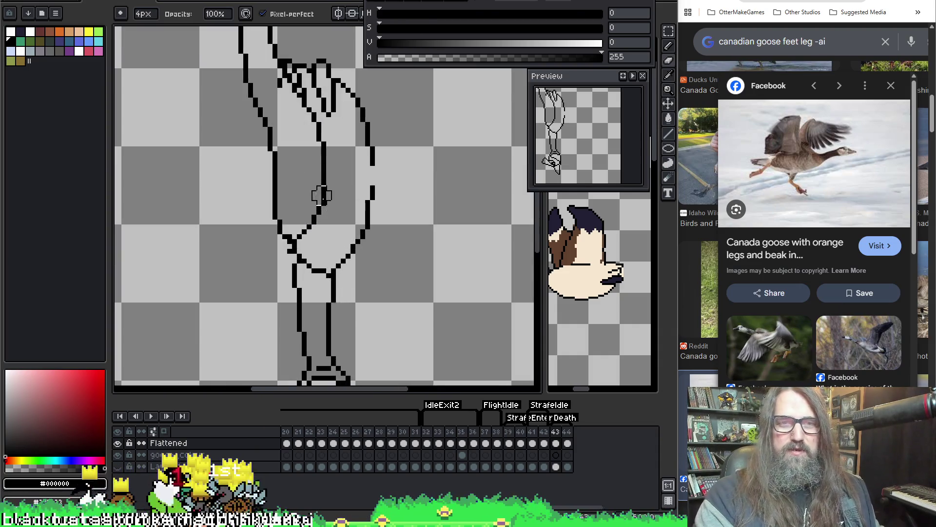
scroll(322, 195, down, 2)
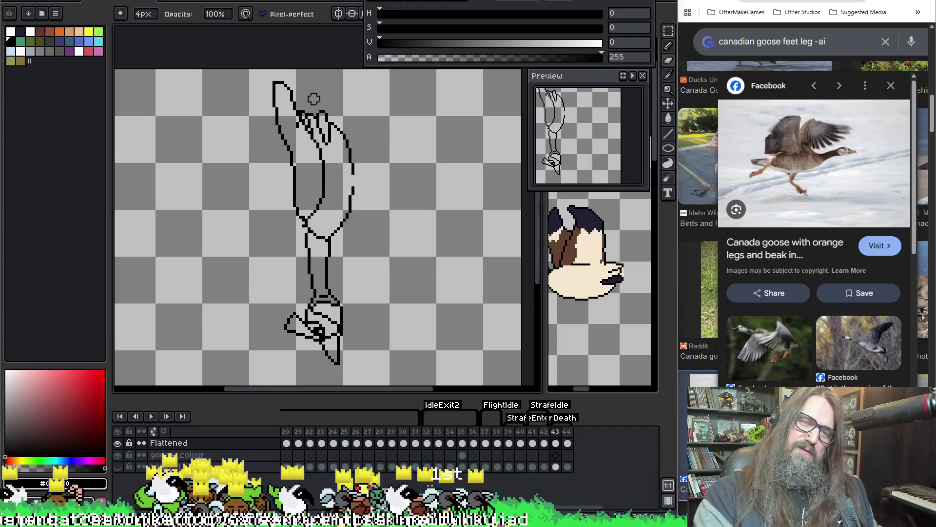
drag(282, 85, 292, 153)
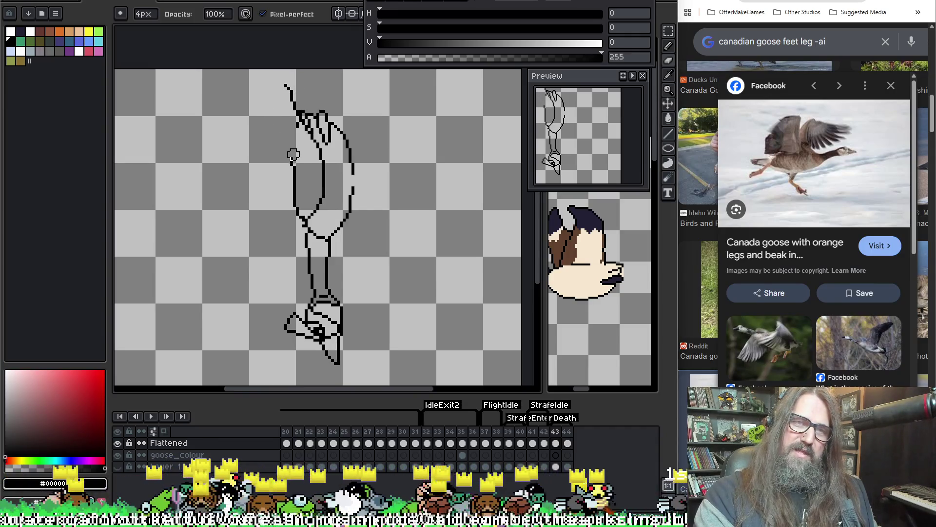
key(b)
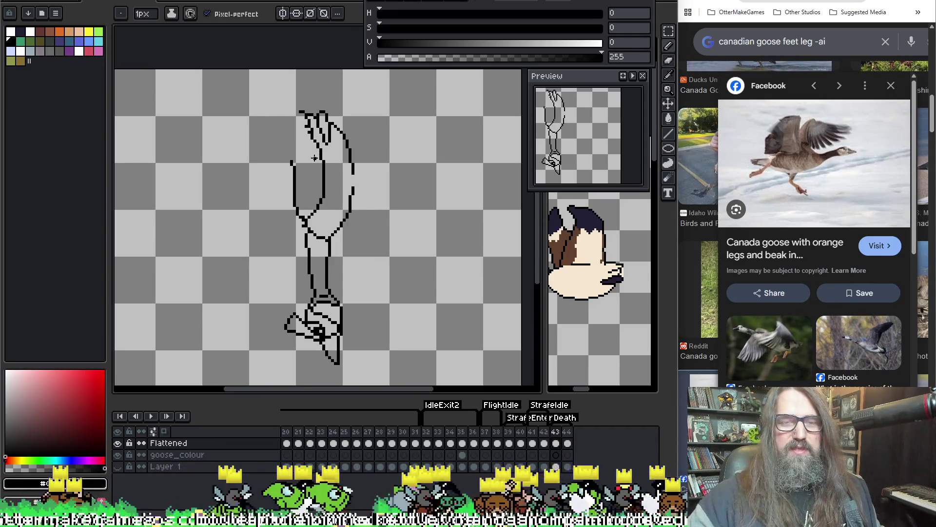
click(323, 171)
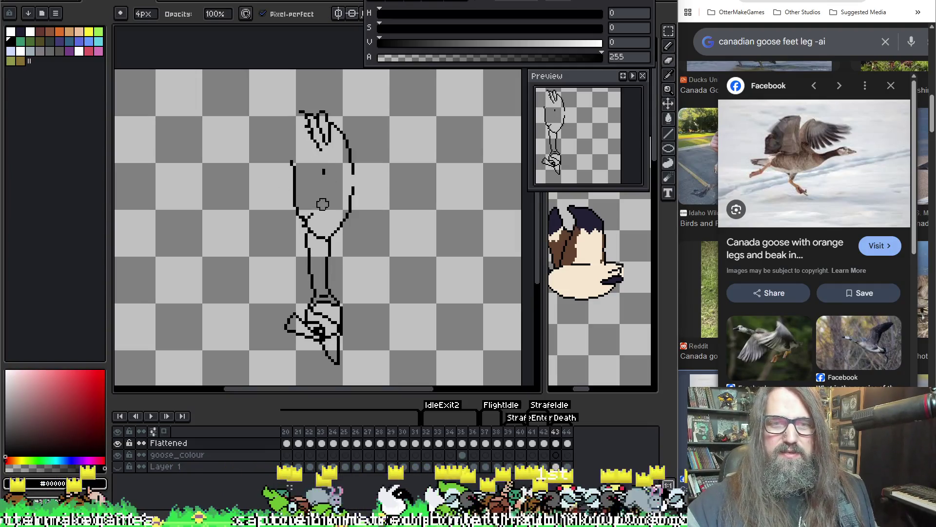
drag(295, 168, 293, 195)
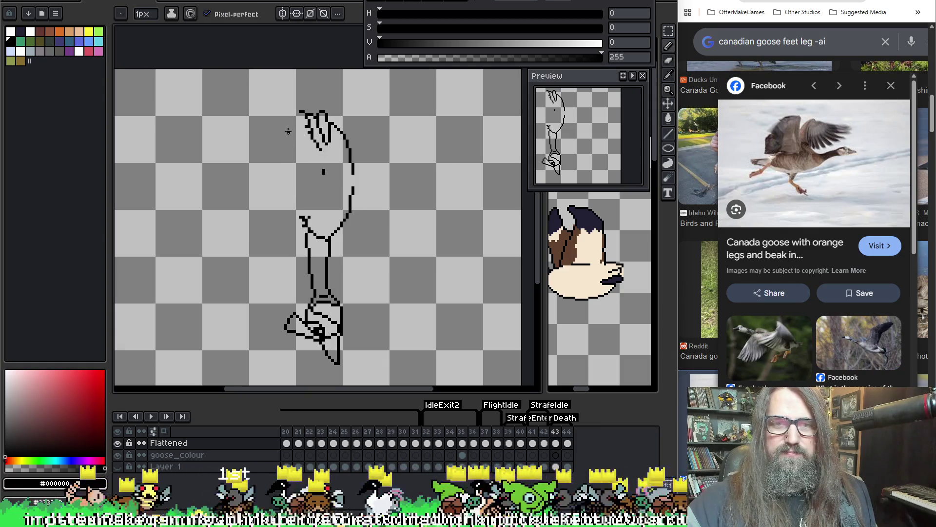
mouse_move(288, 131)
mouse_down()
mouse_move(280, 210)
mouse_move(305, 220)
mouse_move(323, 199)
mouse_move(322, 164)
mouse_move(289, 98)
mouse_up()
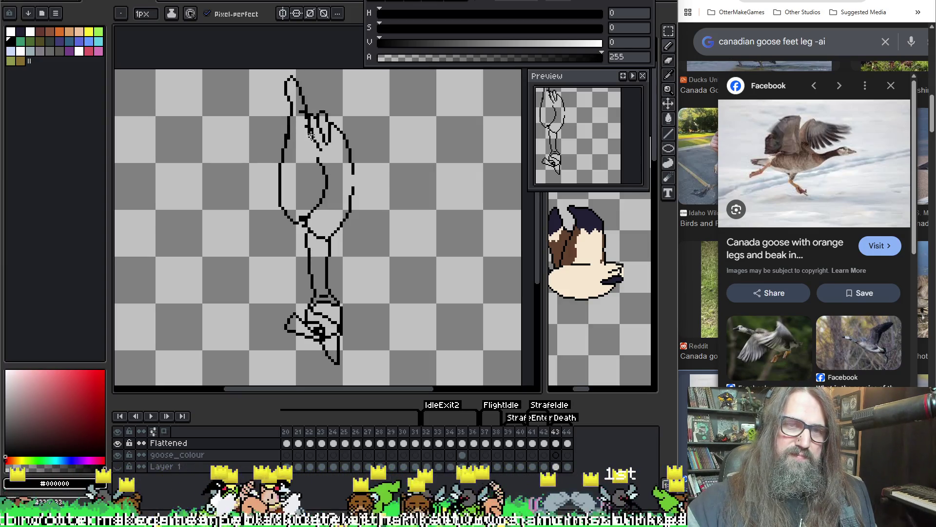
key(e)
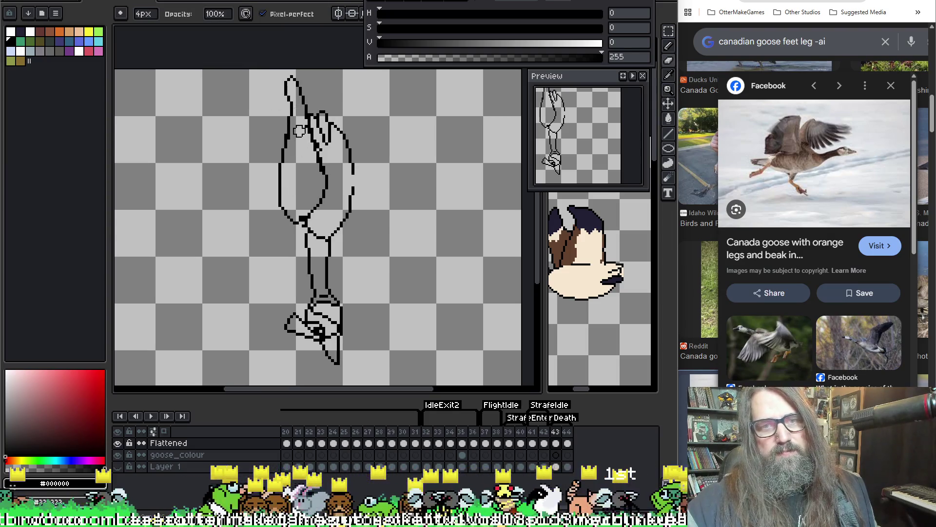
Erase part of the goose's foot lines, undo some of it, and return to the 1px pencil.
drag(317, 261, 339, 191)
key(b)
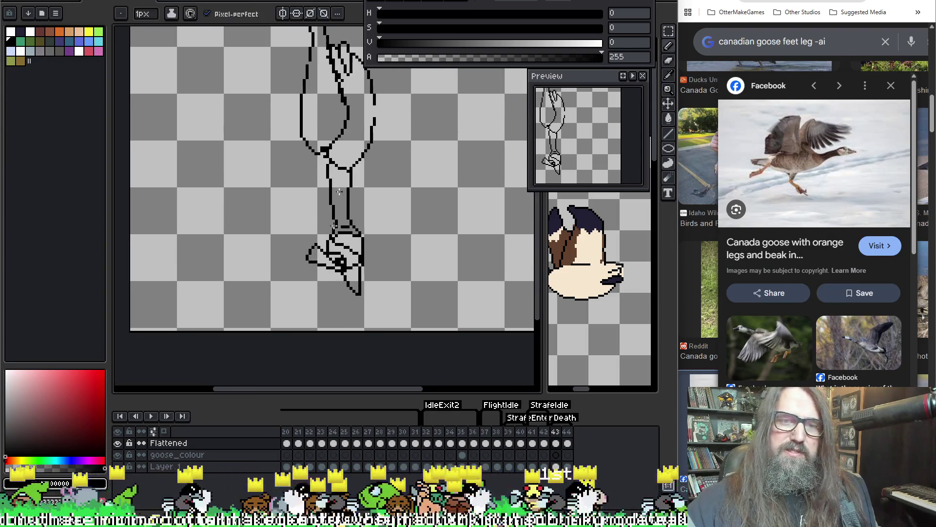
key(e)
scroll(375, 229, down, 1)
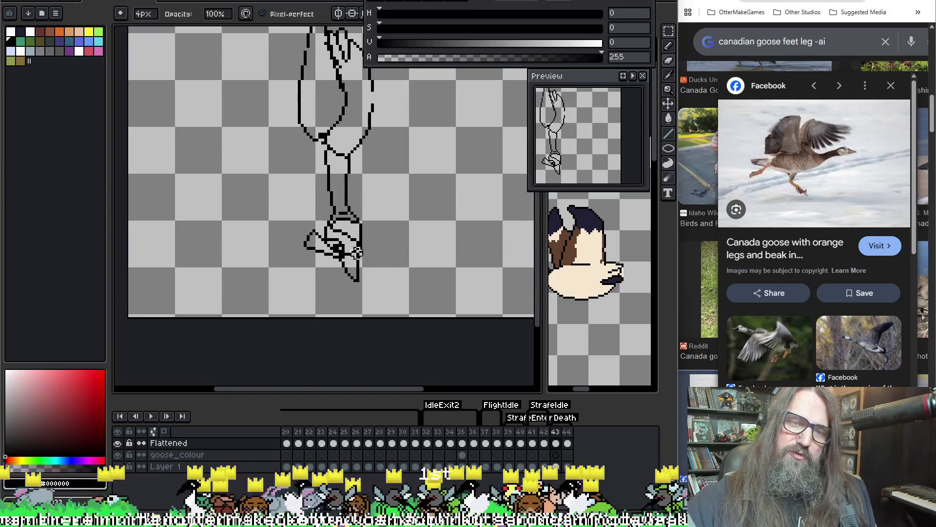
scroll(316, 288, up, 1)
scroll(331, 284, up, 1)
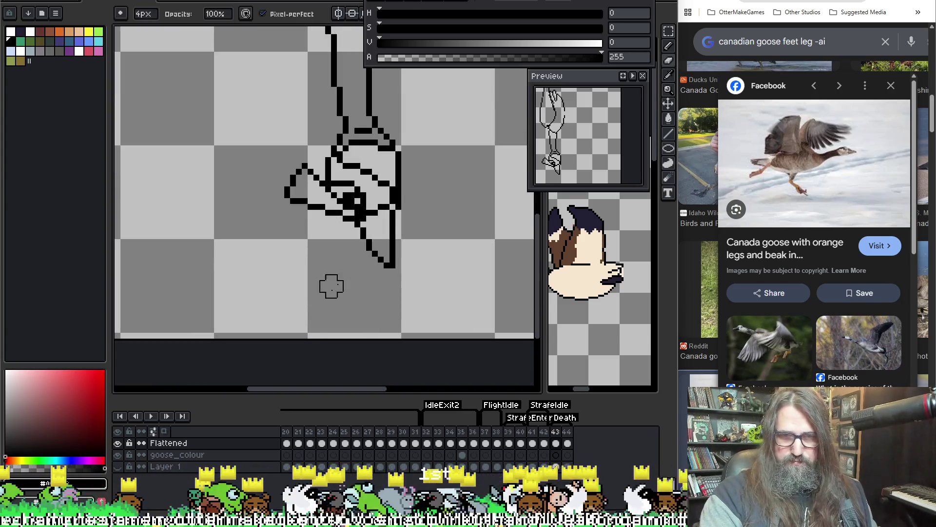
drag(344, 186, 366, 198)
key(ctrl+z)
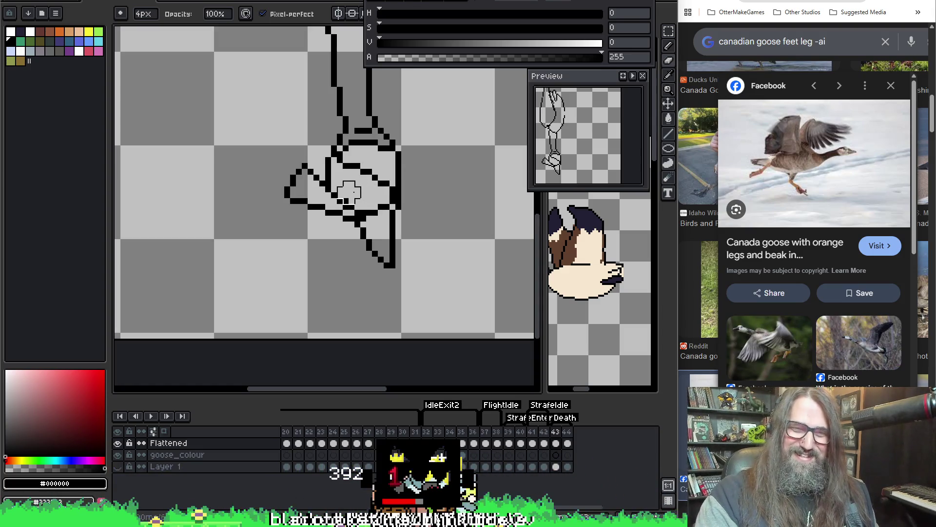
key(i)
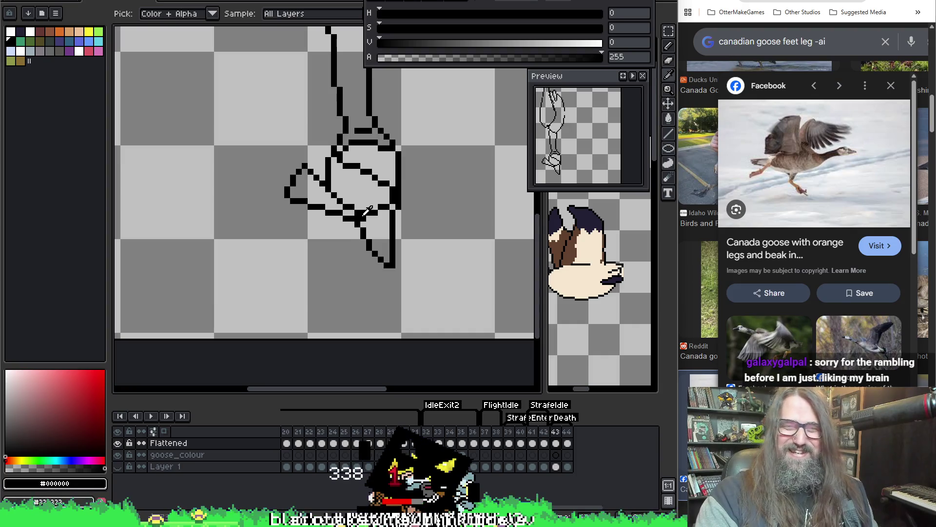
key(b)
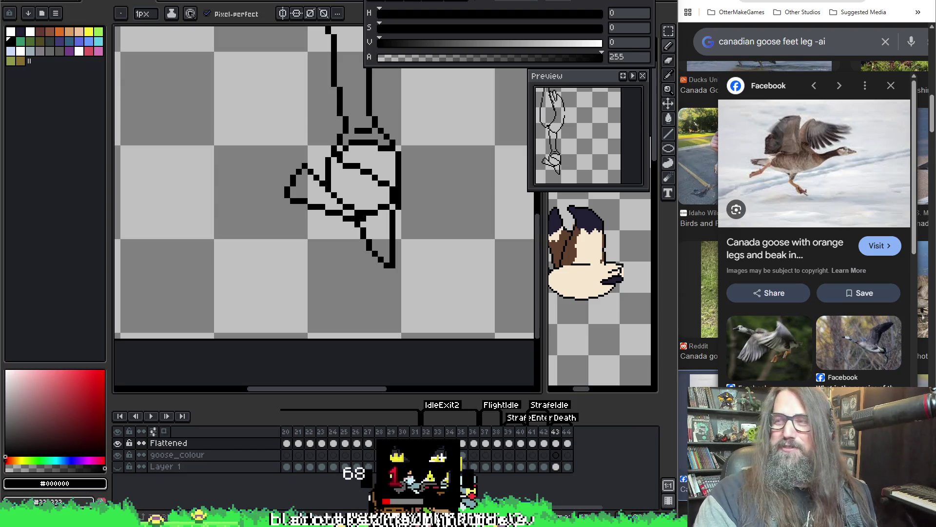
React to the Spider-Man meme in Discord with a heart, then minimize Discord.
key(alt+Tab)
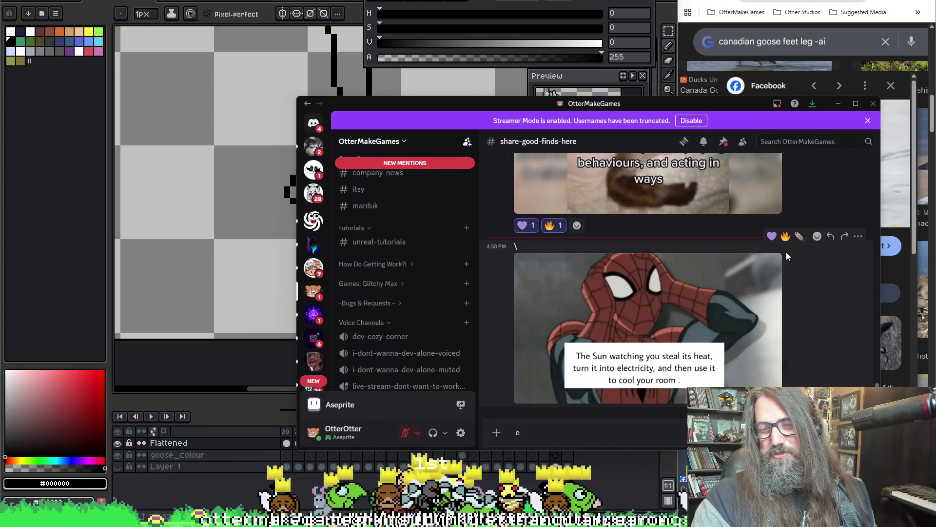
click(773, 237)
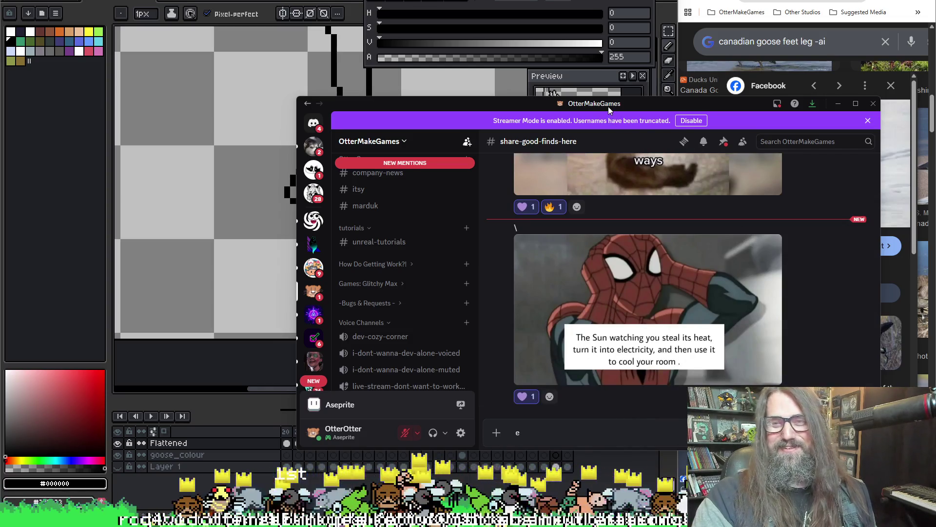
key(super+Down)
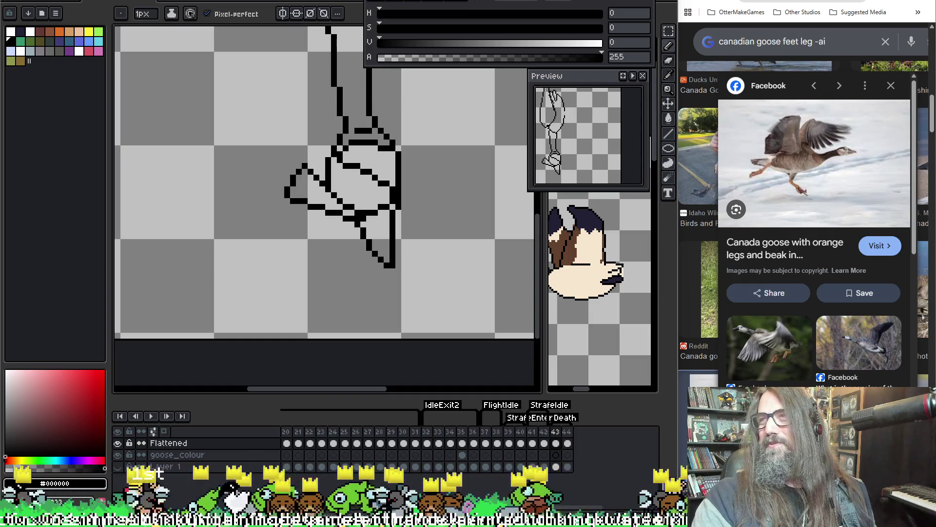
Try toe strokes down-right and up-right from the foot, undoing both attempts.
scroll(344, 234, up, 3)
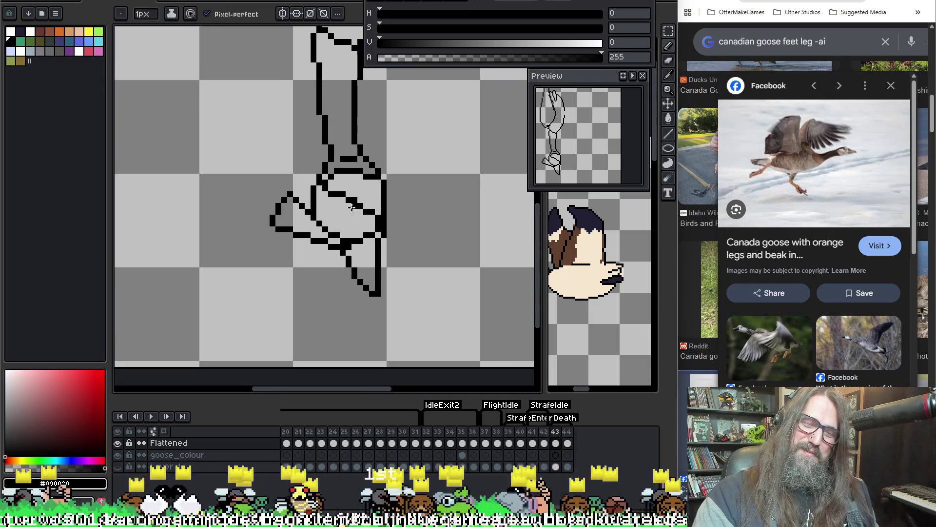
scroll(344, 234, down, 4)
scroll(349, 218, up, 3)
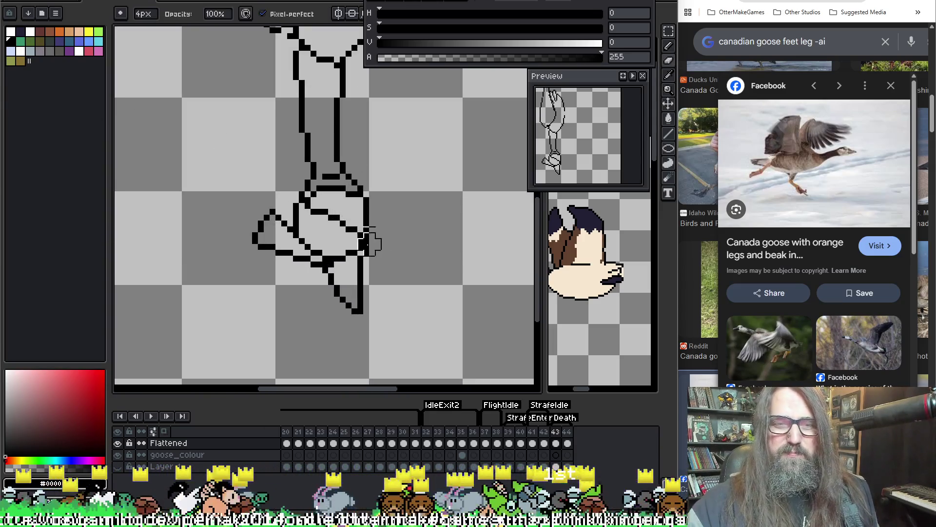
drag(365, 252, 407, 269)
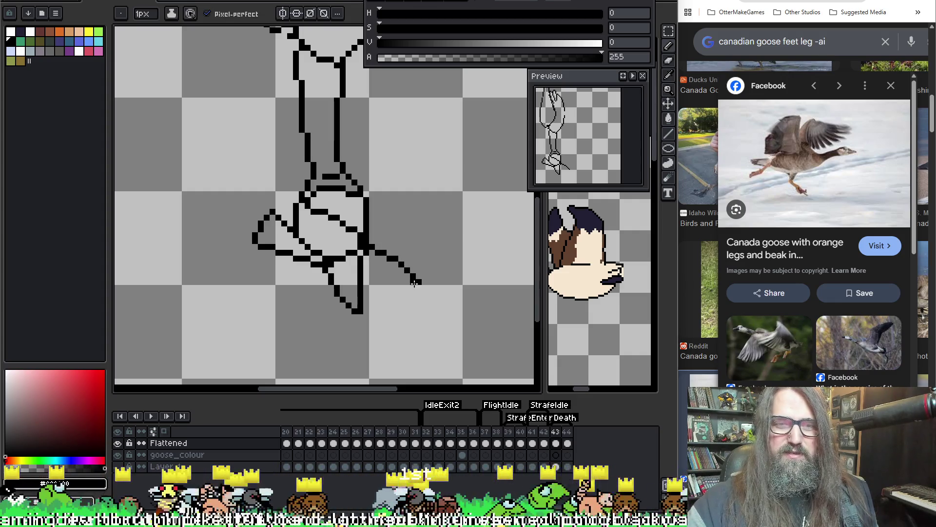
key(ctrl+z)
mouse_move(363, 246)
mouse_down()
mouse_move(404, 235)
mouse_move(402, 224)
mouse_up()
key(ctrl+z)
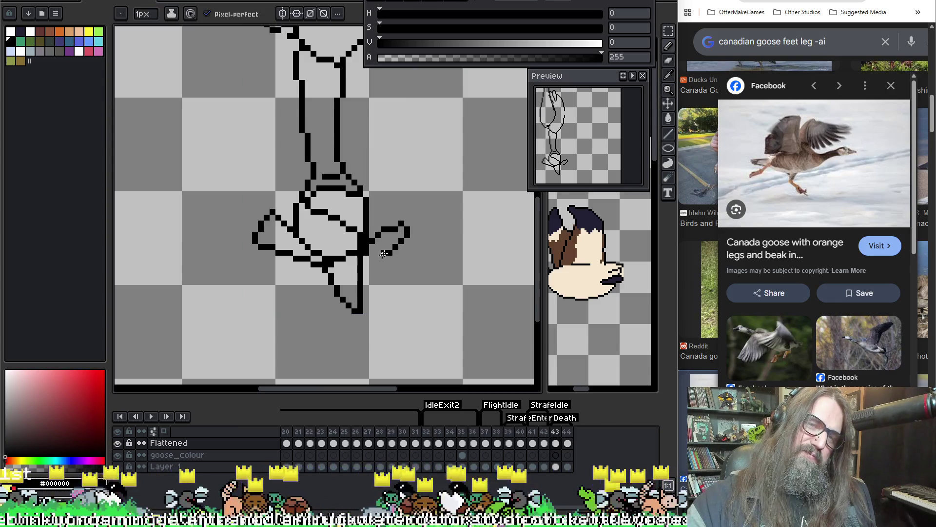
key(ctrl+z)
Redraw a shorter up-right toe line from the foot and compare it with the neighbouring frame.
mouse_move(363, 250)
mouse_down()
mouse_move(420, 225)
mouse_move(360, 266)
mouse_move(389, 240)
mouse_up()
key(ctrl)
key(ctrl+z)
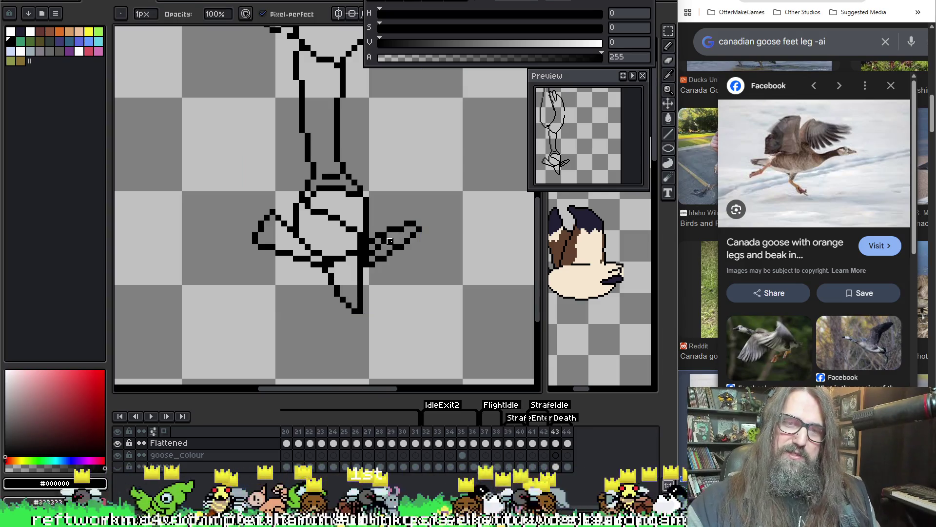
key(e)
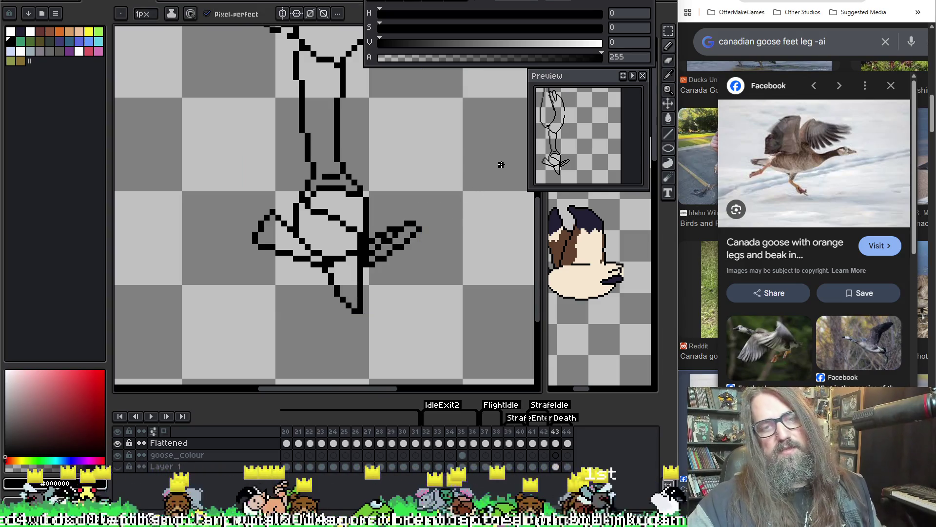
key(Left)
key(Right)
Sketch short outline strokes inside the foot, undoing the overextended attempts.
scroll(366, 241, up, 1)
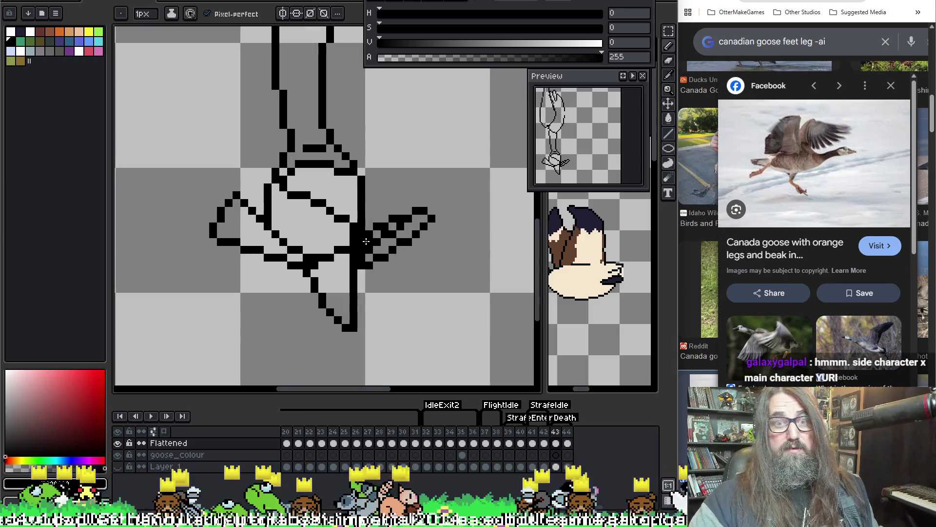
mouse_move(289, 226)
mouse_down()
mouse_move(308, 225)
mouse_move(306, 206)
mouse_move(324, 244)
mouse_move(299, 226)
mouse_up()
key(ctrl+z)
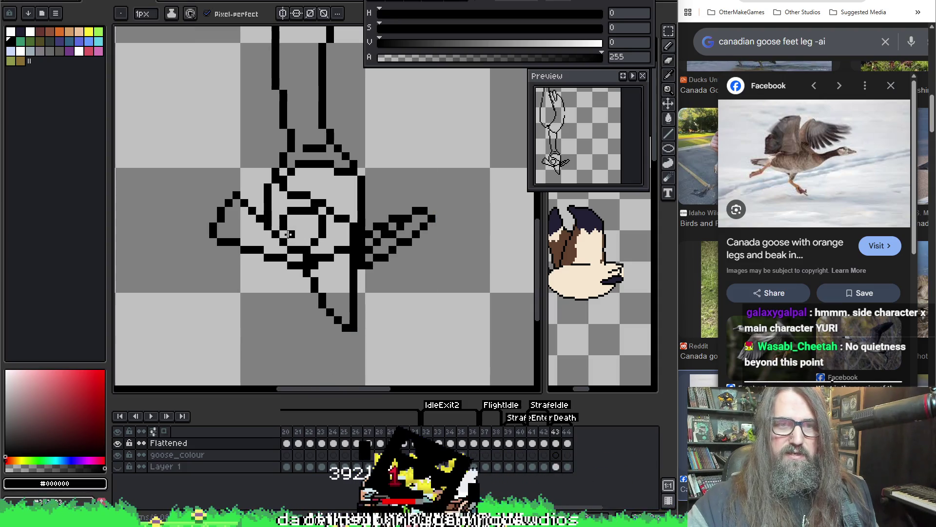
key(ctrl+z)
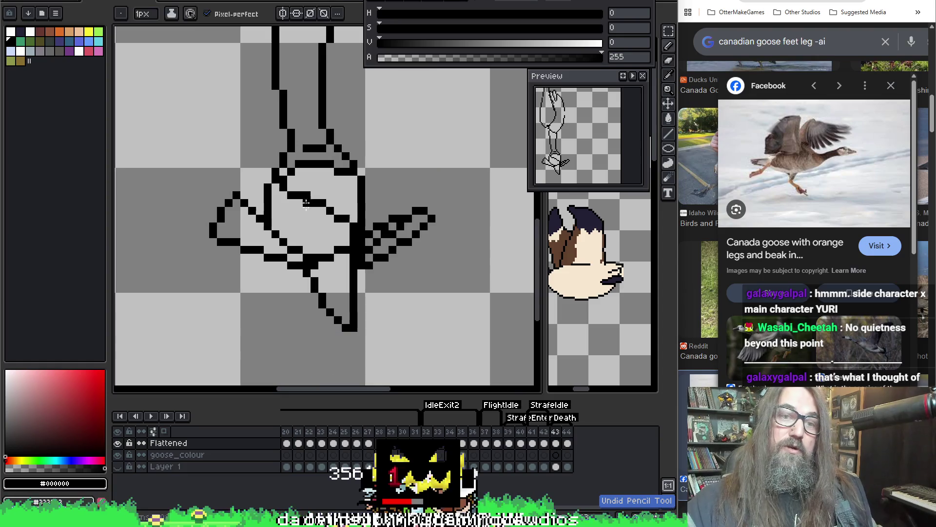
mouse_move(288, 241)
mouse_down()
mouse_move(283, 210)
mouse_move(324, 189)
mouse_move(333, 243)
mouse_move(298, 249)
mouse_move(282, 229)
mouse_move(302, 194)
mouse_move(331, 228)
mouse_move(301, 251)
mouse_up()
key(ctrl+z)
Fill the gap in the horizontal outline, switching between Eraser and Pencil.
key(e)
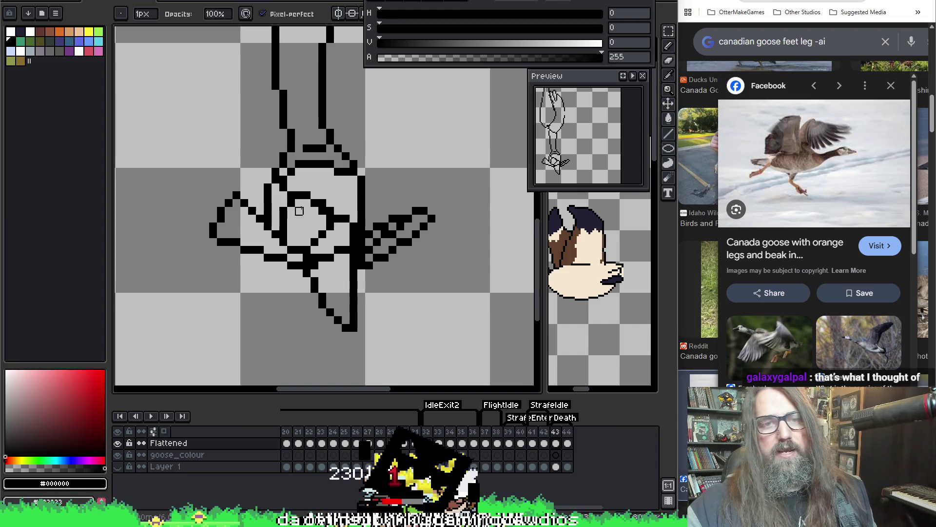
key(b)
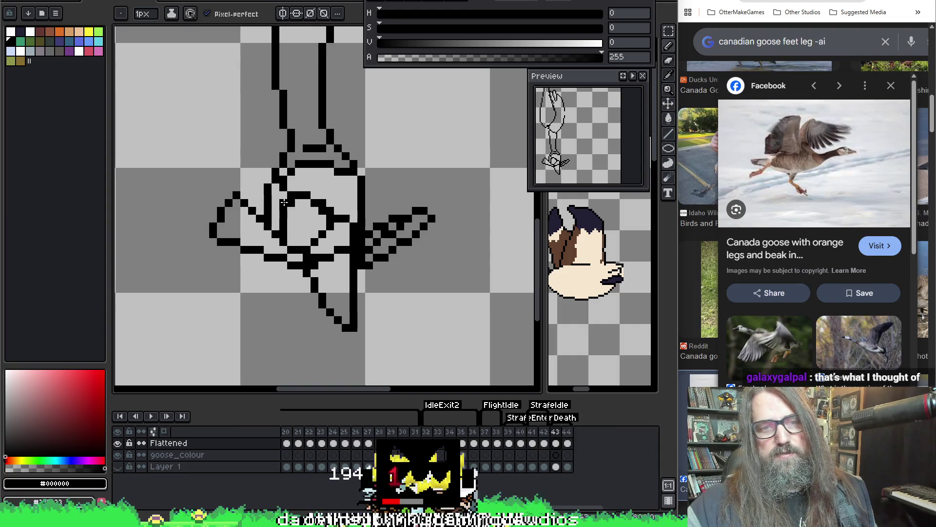
key(e)
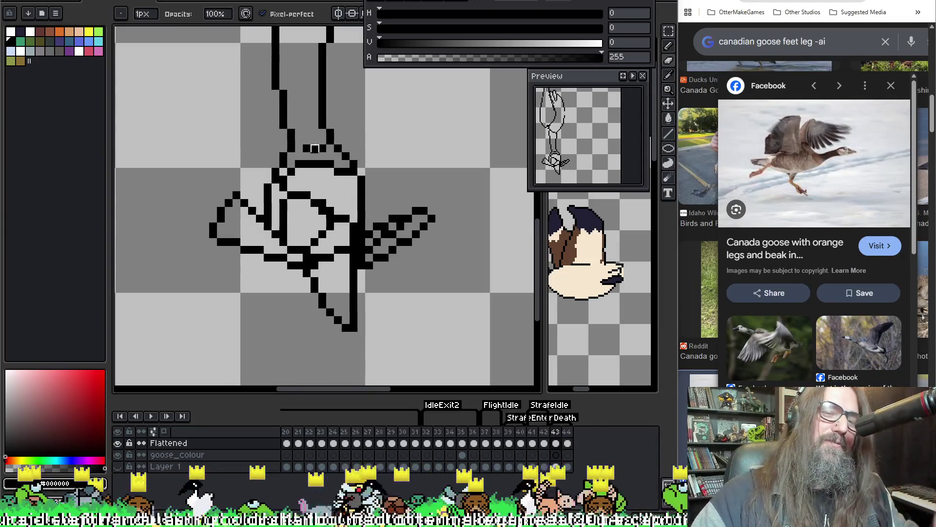
click(315, 149)
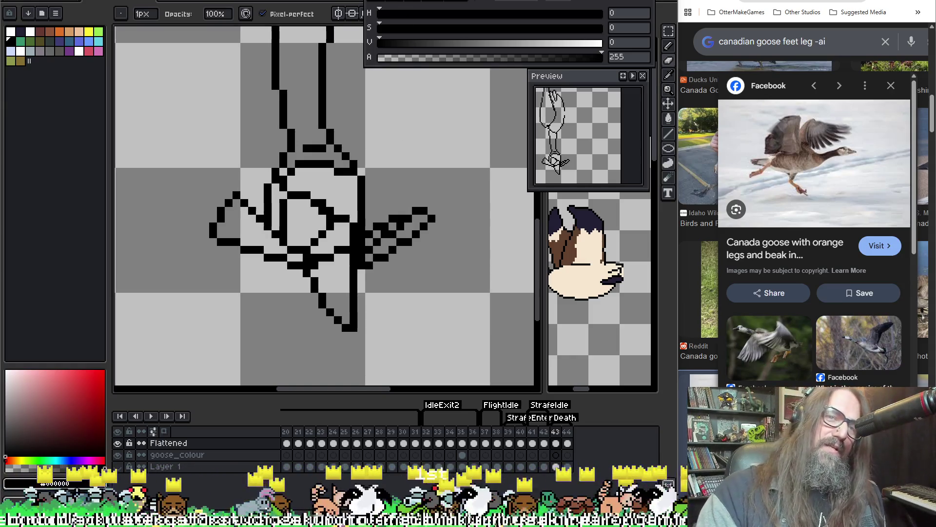
key(b)
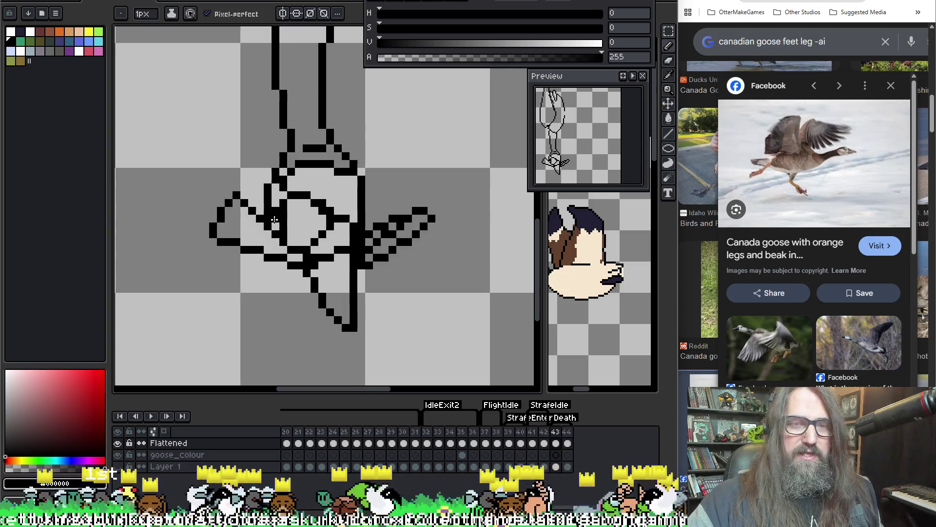
key(b)
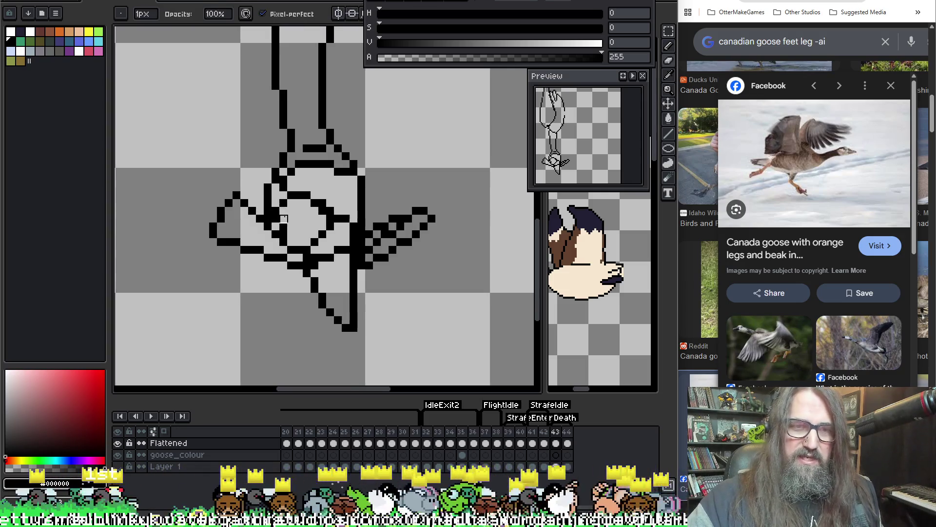
key(b)
key(b)
key(b)
key(b)
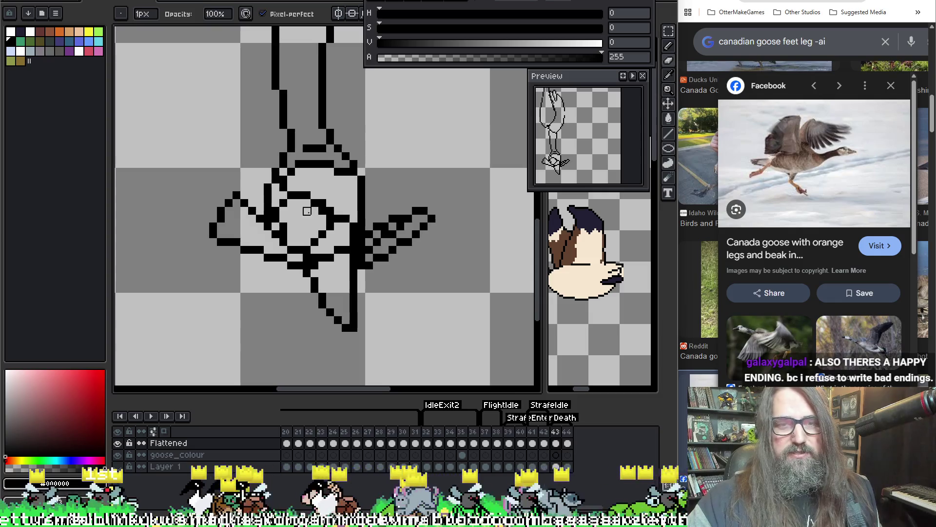
key(b)
key(b)
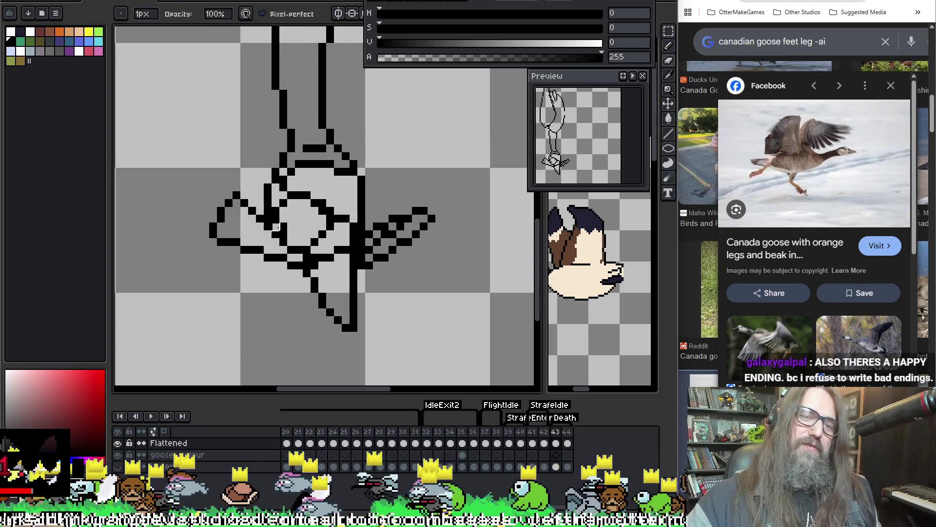
Undo the last stroke, add a body outline pixel and draw a second foot curling up right.
key(b)
key(b)
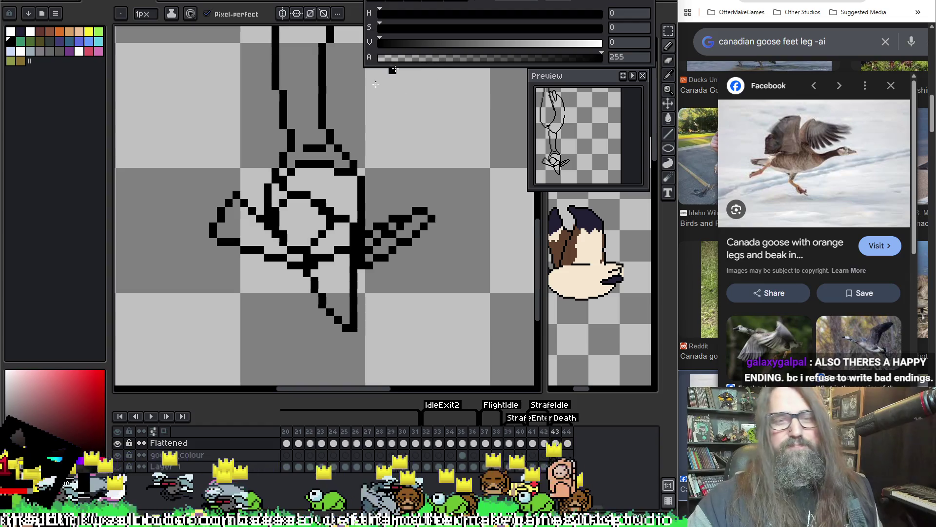
key(h)
key(b)
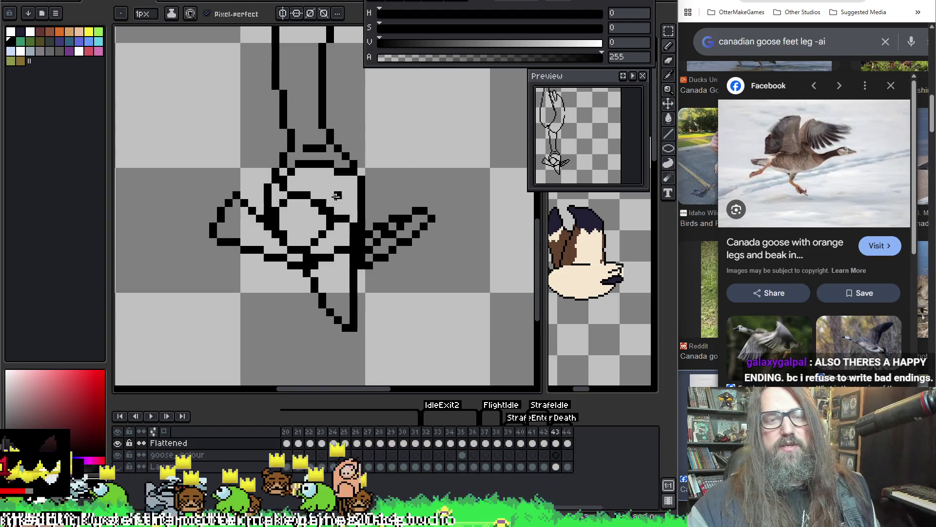
key(b)
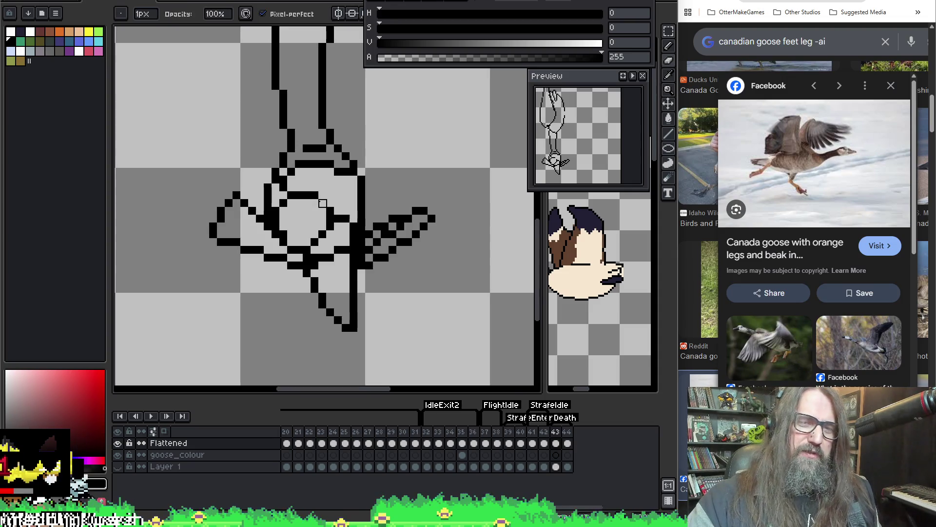
key(e)
key(ctrl+z)
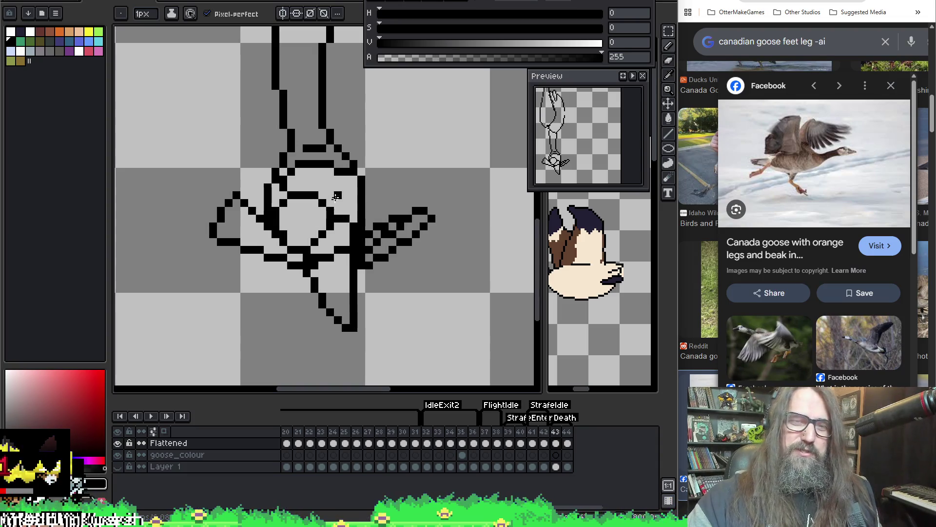
mouse_move(328, 205)
mouse_down()
mouse_move(352, 306)
mouse_move(356, 262)
mouse_up()
click(321, 227)
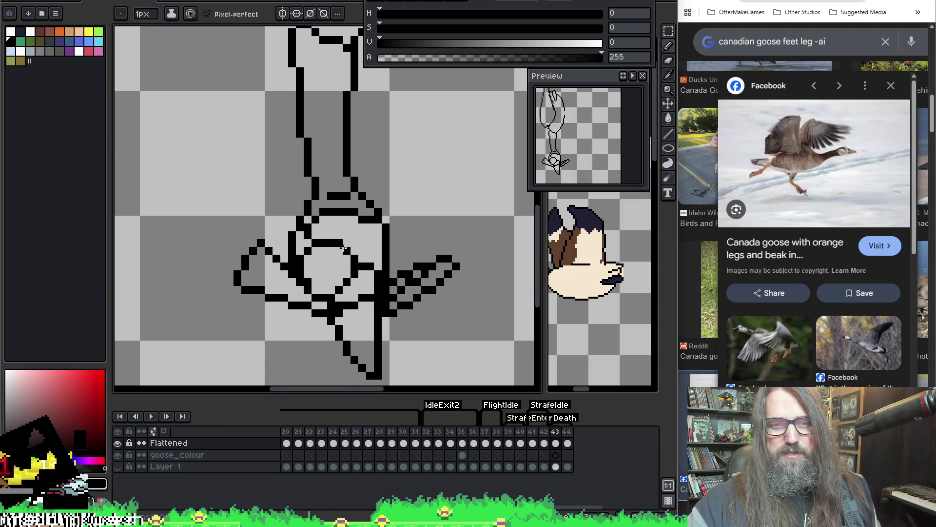
mouse_move(344, 248)
mouse_down()
mouse_move(366, 217)
mouse_move(385, 140)
mouse_move(428, 187)
mouse_move(363, 264)
mouse_up()
Erase the outline pixels where the foot joins the leg, then frame the leg and feet.
key(e)
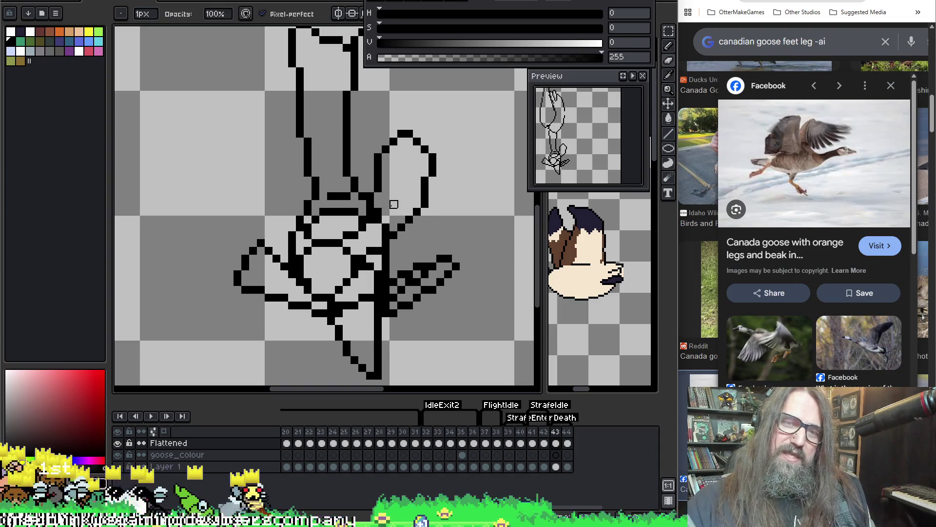
mouse_move(393, 204)
mouse_down()
mouse_move(371, 227)
mouse_move(386, 220)
mouse_up()
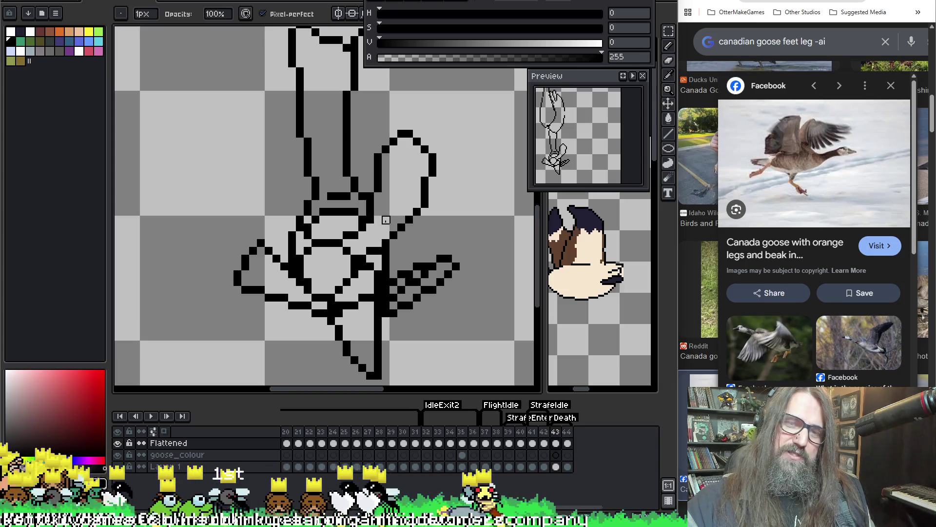
scroll(424, 222, down, 1)
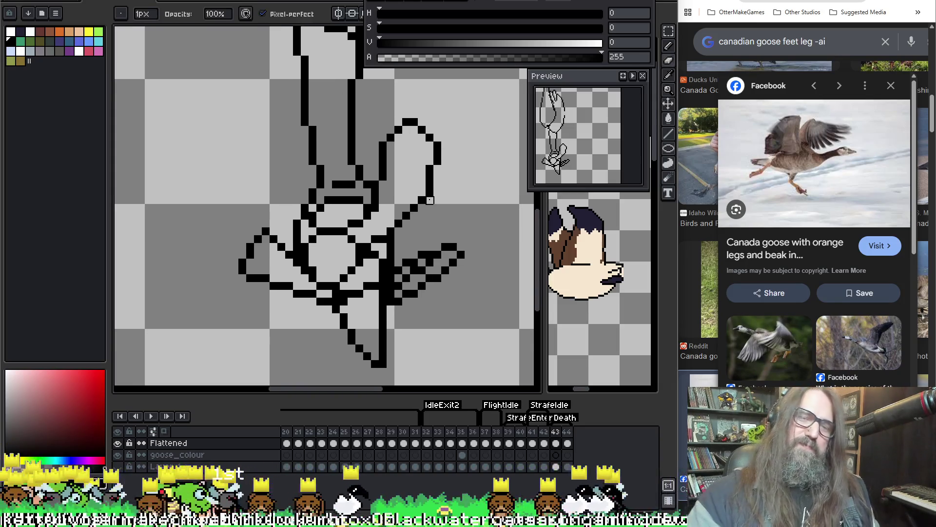
scroll(413, 264, down, 3)
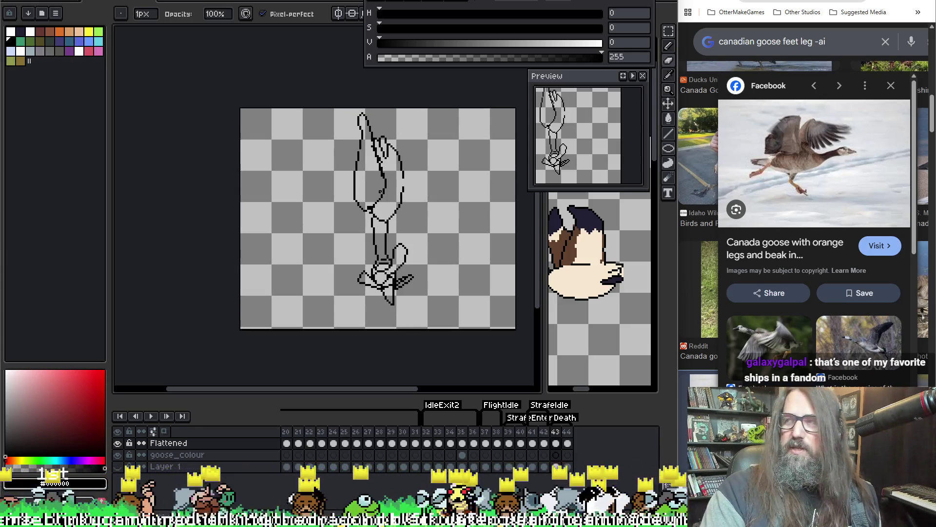
scroll(353, 173, up, 2)
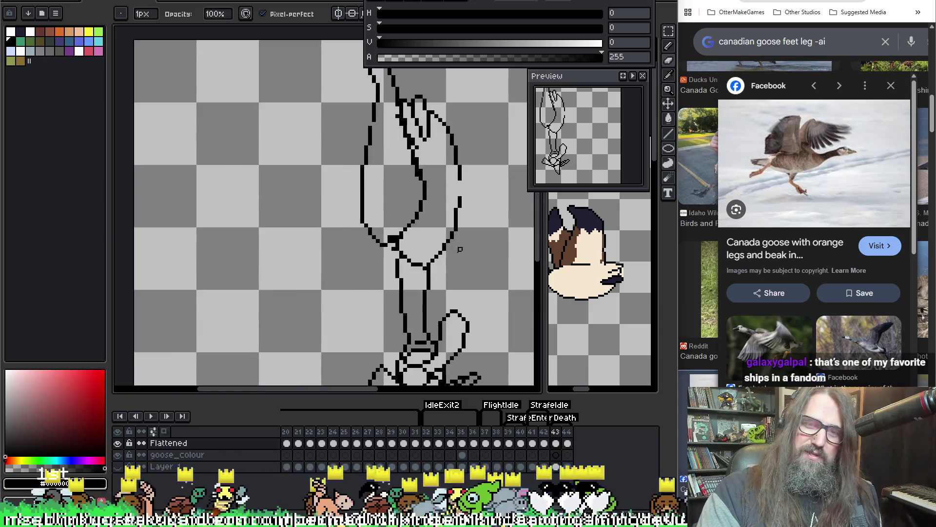
mouse_move(414, 234)
mouse_down()
mouse_move(341, 210)
mouse_move(321, 238)
mouse_up()
scroll(317, 217, up, 1)
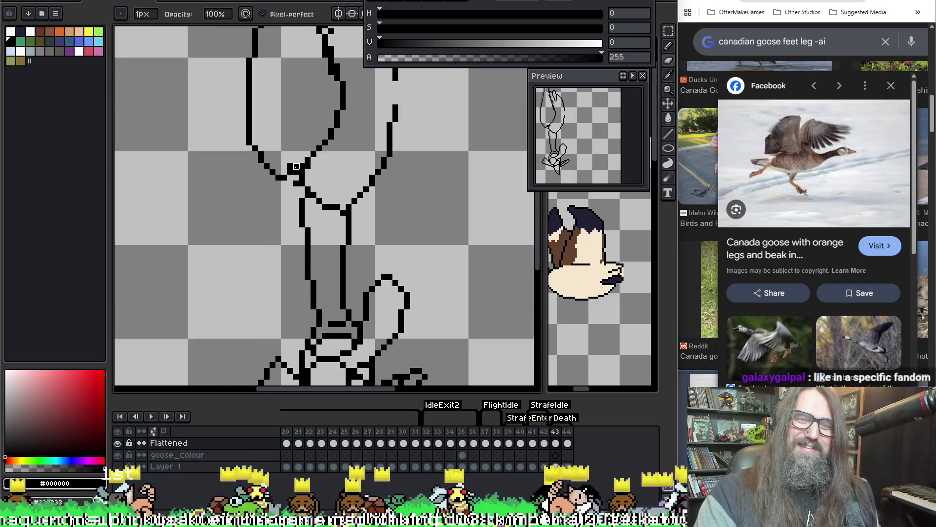
key(e)
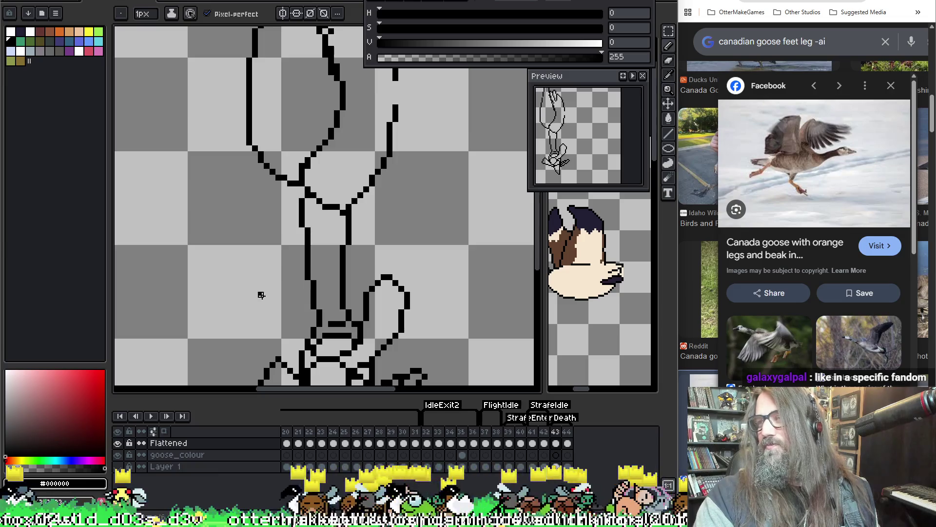
Draw a short vertical line on the upper leg and fix individual outline pixels below it.
key(b)
scroll(344, 244, down, 1)
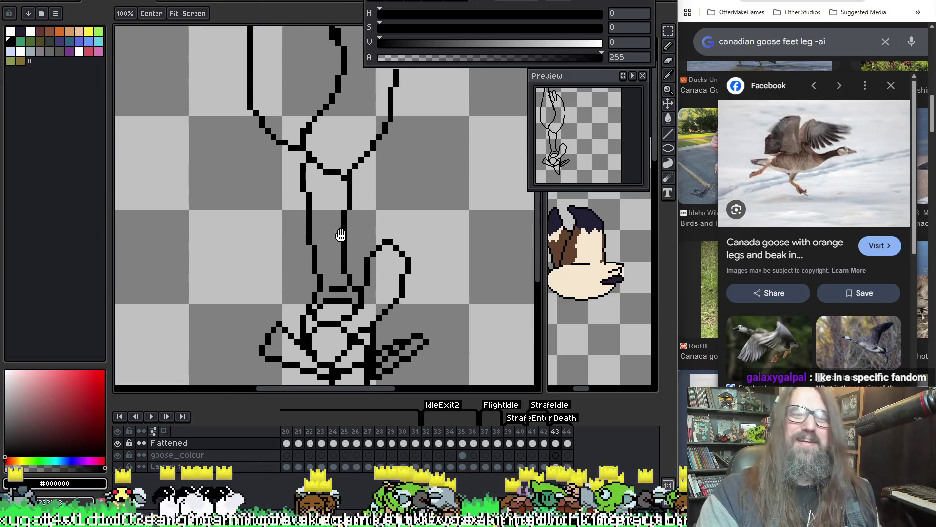
scroll(371, 160, up, 2)
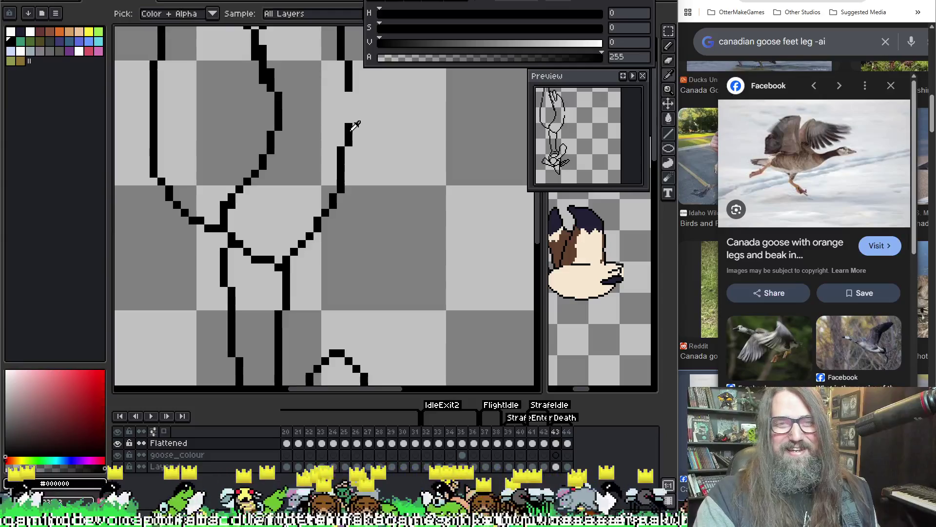
drag(354, 94, 354, 112)
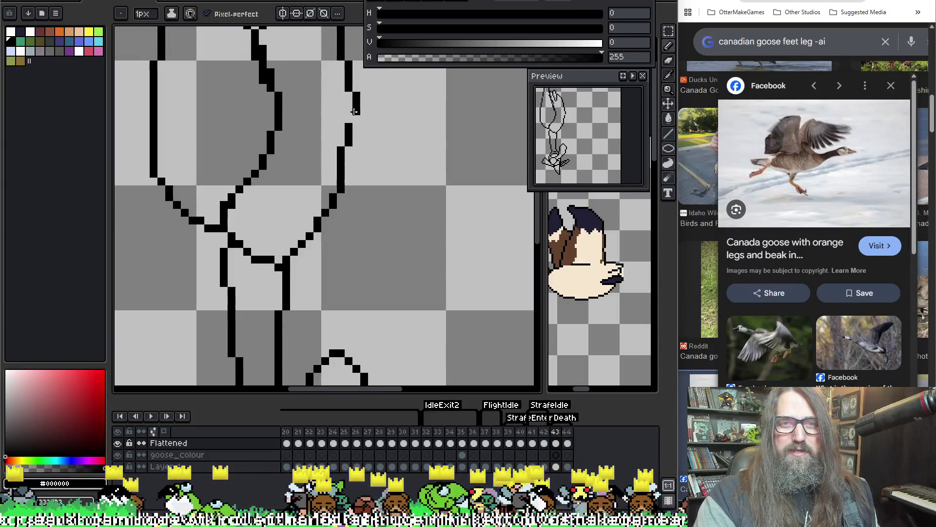
scroll(354, 146, down, 1)
scroll(330, 235, up, 2)
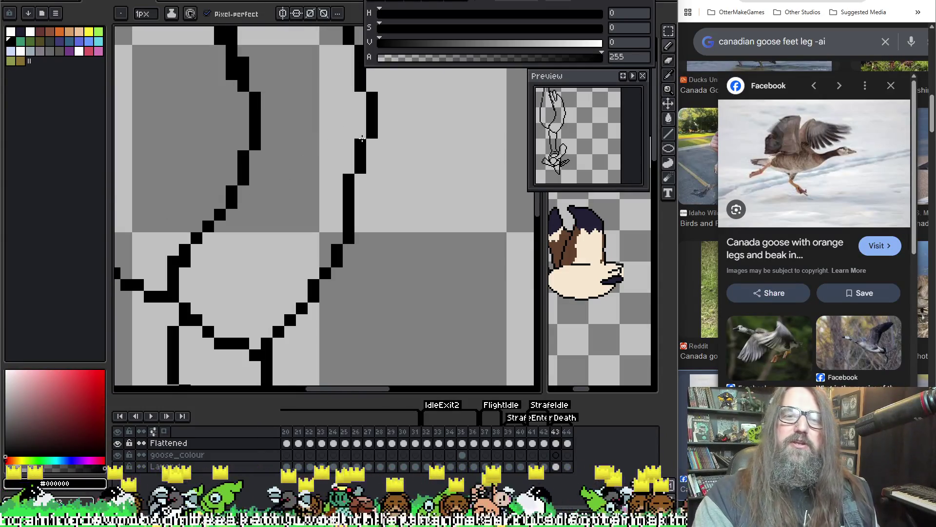
click(361, 168)
right_click(361, 144)
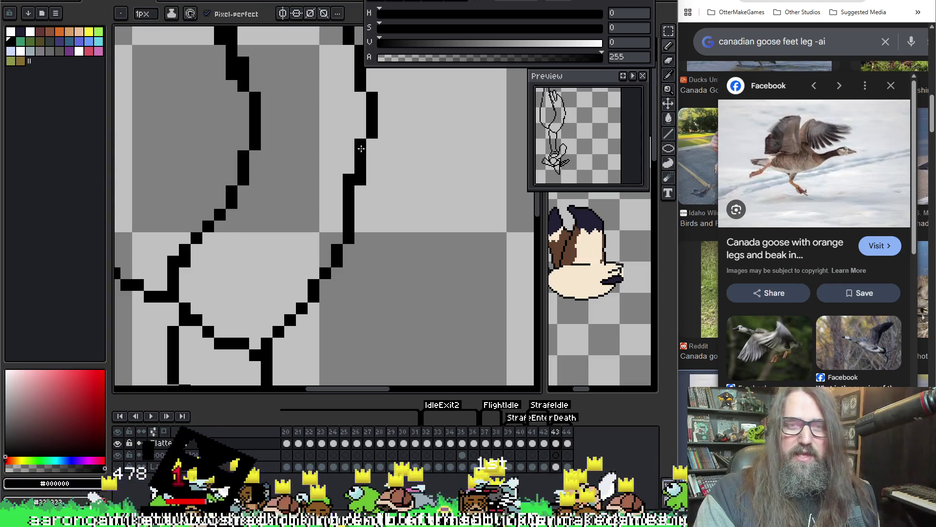
right_click(349, 178)
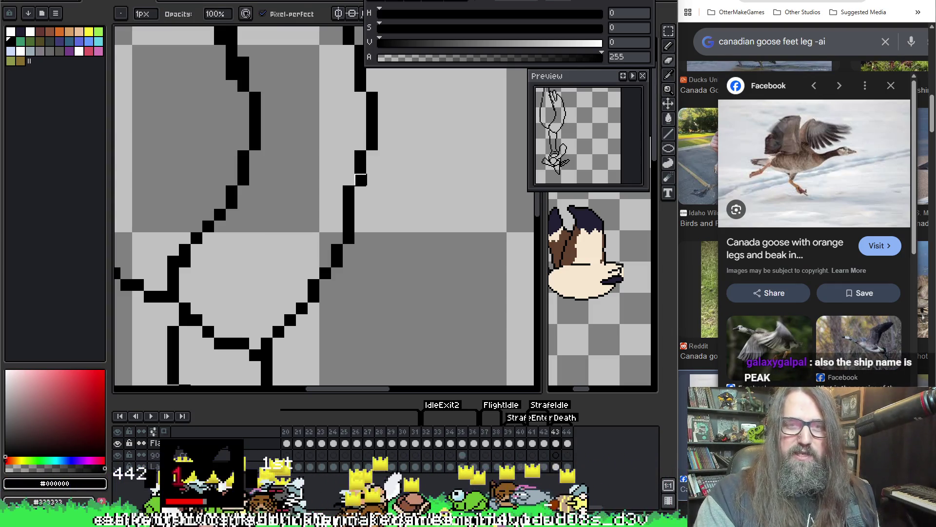
Fill the leg outline gap, erase stray pixels and thin the stair-step along the leg.
scroll(360, 211, down, 1)
scroll(360, 211, down, 3)
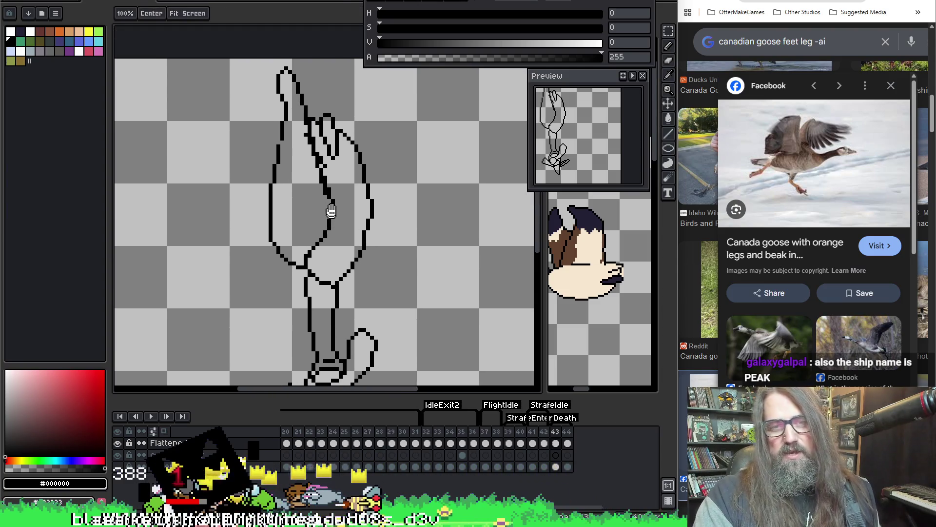
scroll(329, 211, up, 4)
click(347, 172)
right_click(347, 172)
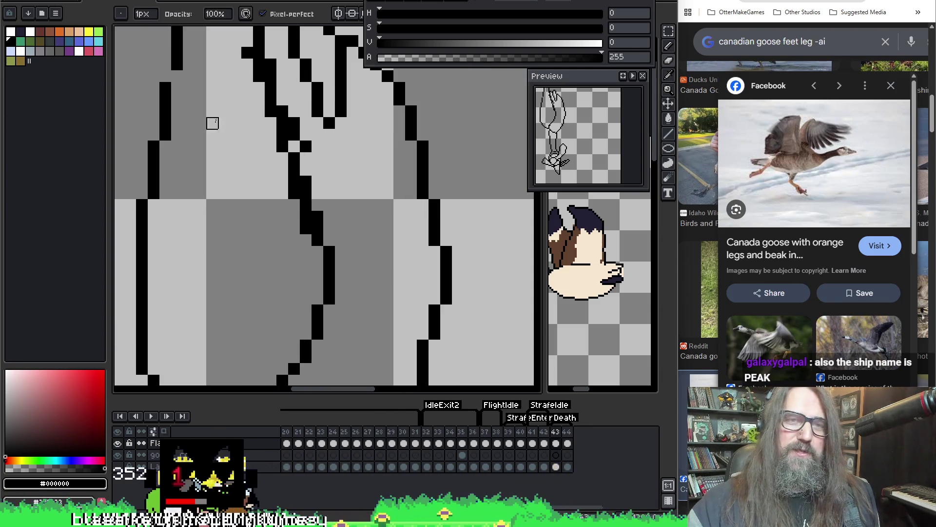
click(175, 76)
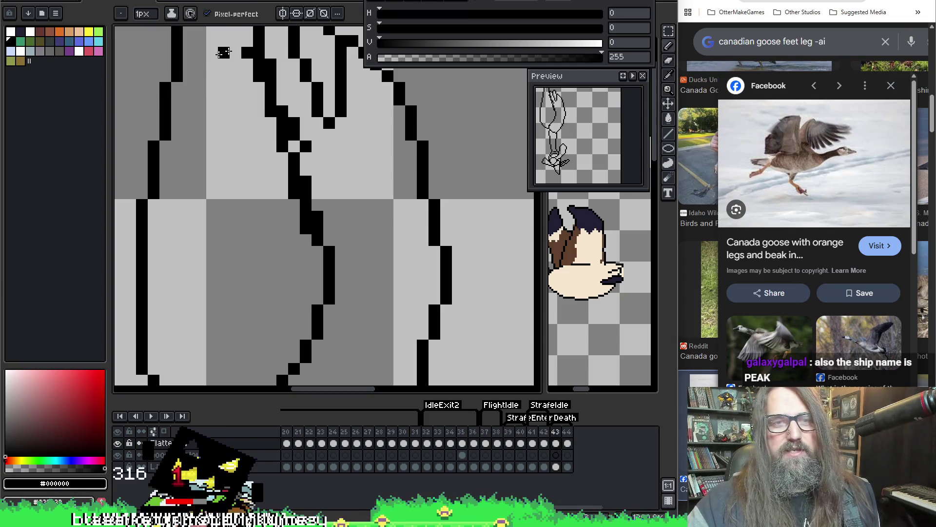
key(e)
mouse_move(224, 53)
mouse_down()
mouse_move(248, 69)
mouse_move(263, 107)
mouse_up()
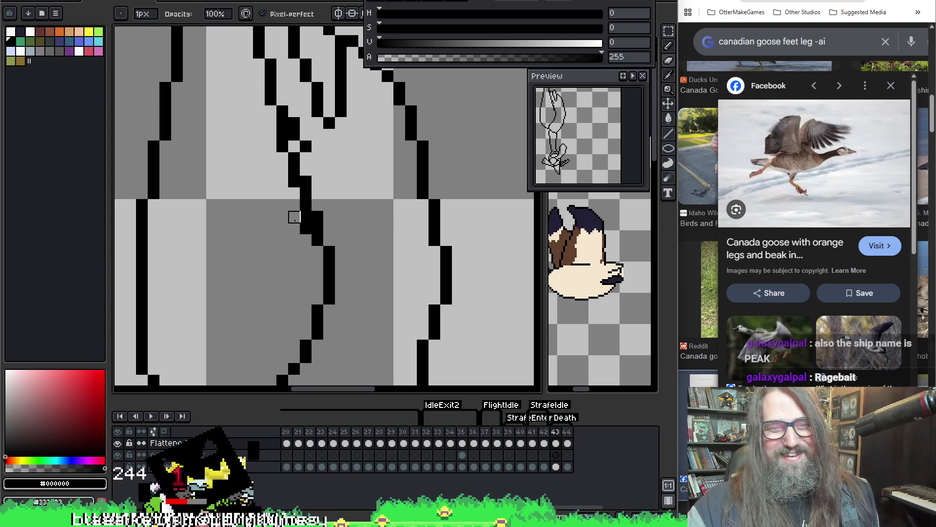
click(306, 228)
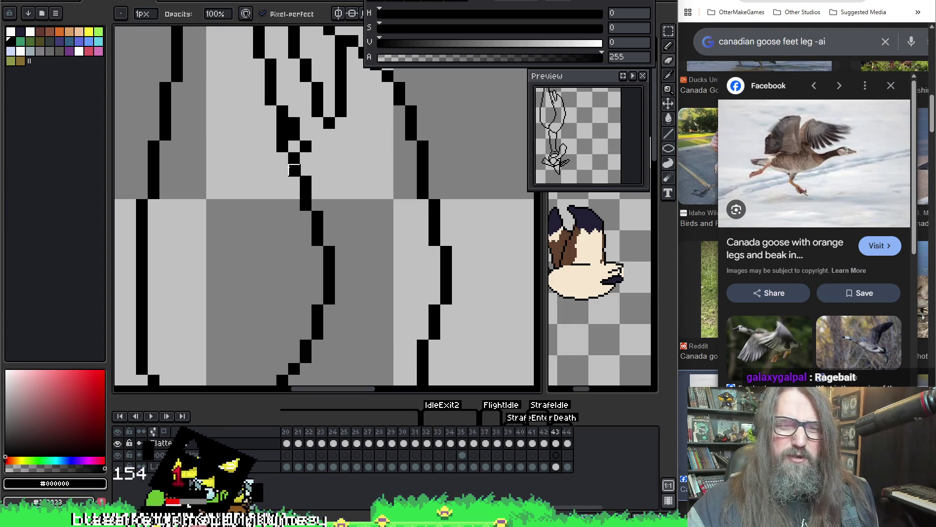
drag(248, 170, 265, 250)
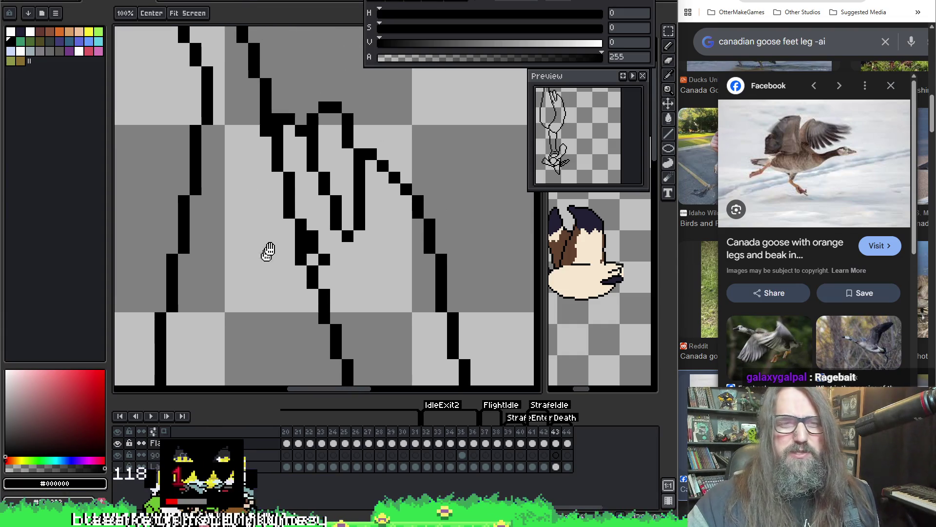
key(alt)
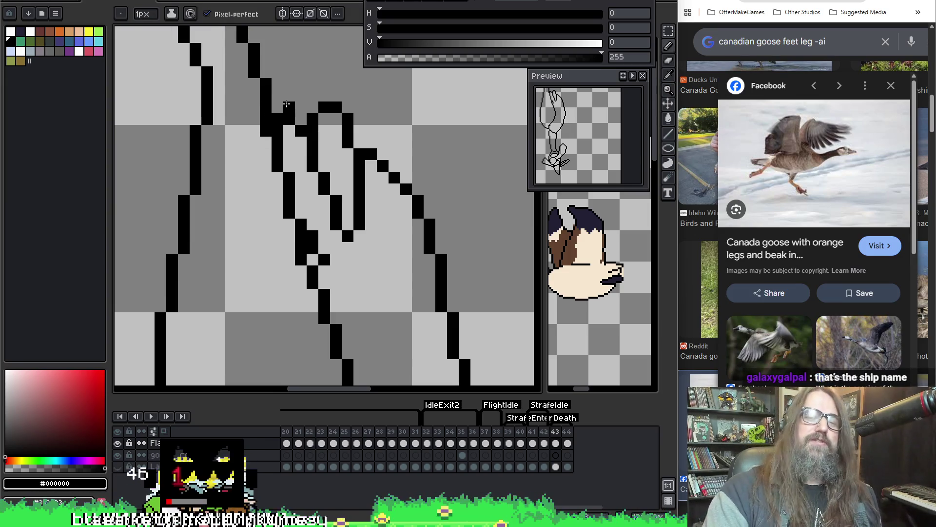
scroll(270, 114, down, 4)
mouse_move(377, 118)
mouse_down()
mouse_move(455, 118)
mouse_move(388, 109)
mouse_move(380, 129)
mouse_up()
Erase the old left foot outline and redraw a new black left foot with the Pencil.
scroll(275, 239, up, 2)
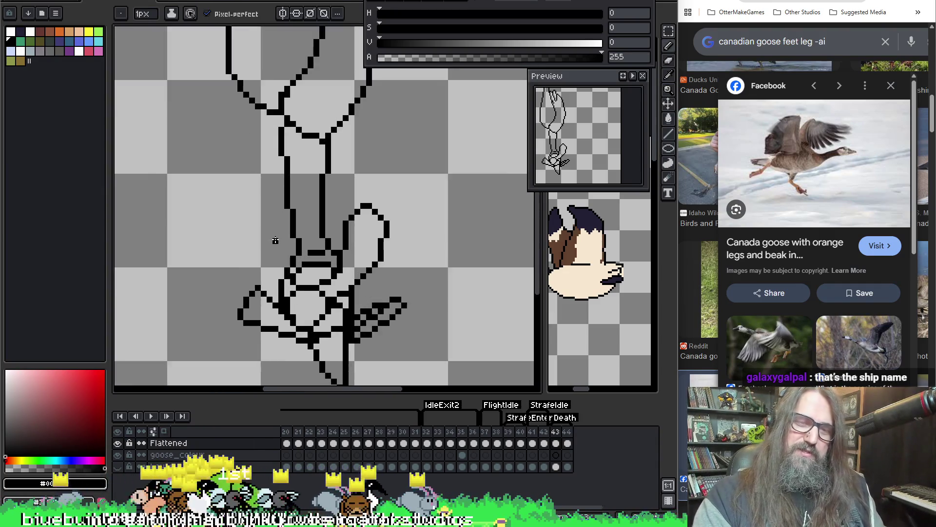
mouse_move(307, 174)
mouse_down()
mouse_move(335, 111)
mouse_move(318, 119)
mouse_up()
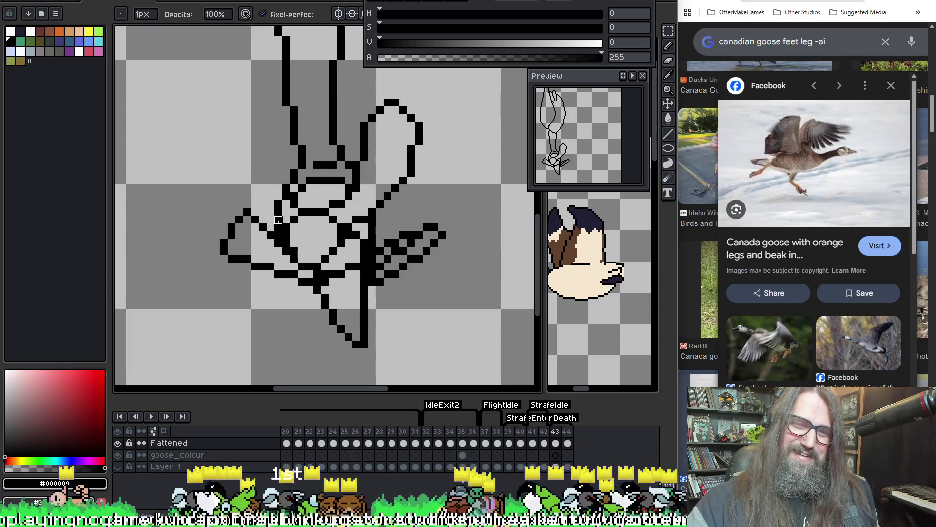
key(b)
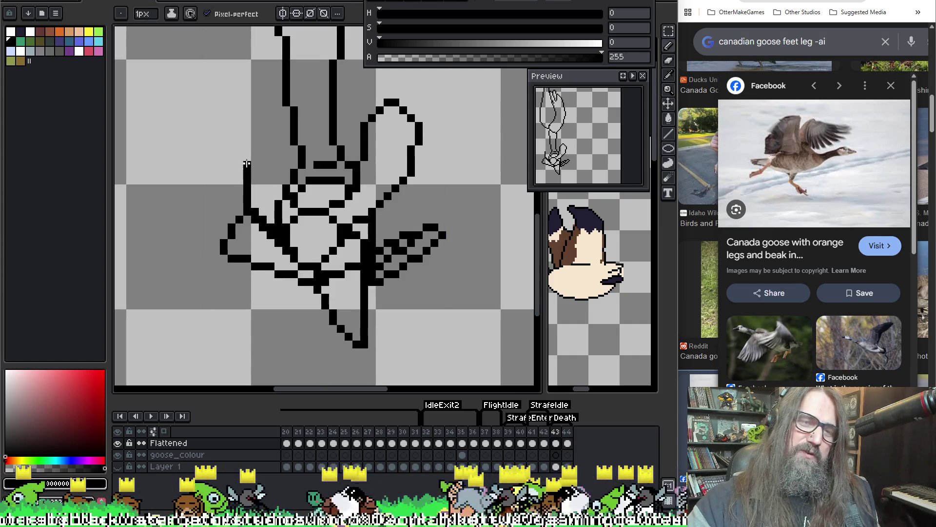
key(v)
key(e)
mouse_move(254, 212)
mouse_down()
mouse_move(237, 217)
mouse_move(215, 272)
mouse_move(247, 265)
mouse_move(261, 243)
mouse_up()
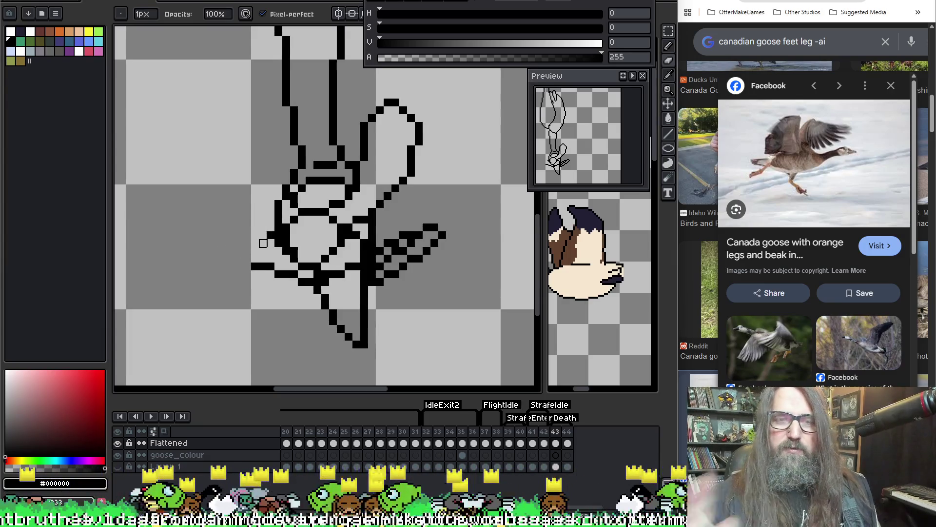
key(b)
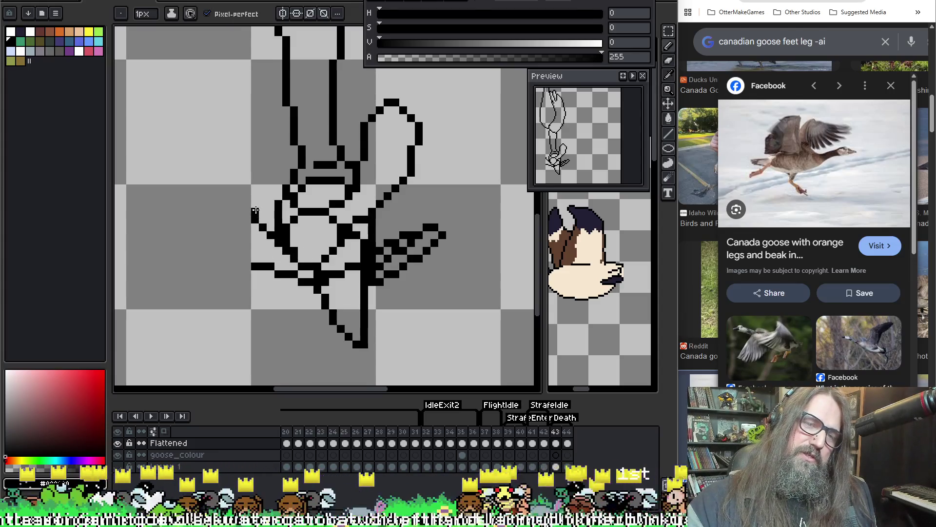
mouse_move(254, 215)
mouse_down()
mouse_move(246, 181)
mouse_move(227, 209)
mouse_move(252, 265)
mouse_up()
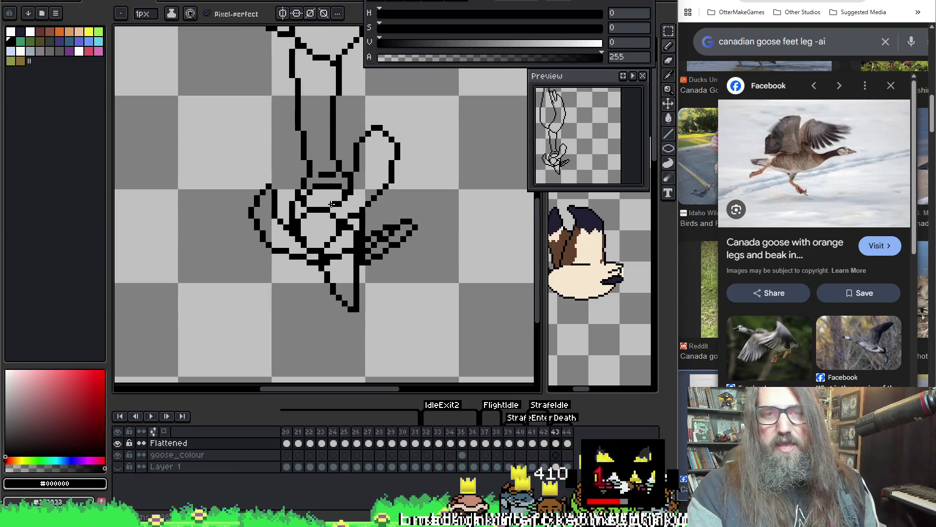
scroll(332, 197, down, 2)
Play the animation, then draw a diagonal outline line at the top of the goose.
key(Return)
scroll(333, 202, down, 1)
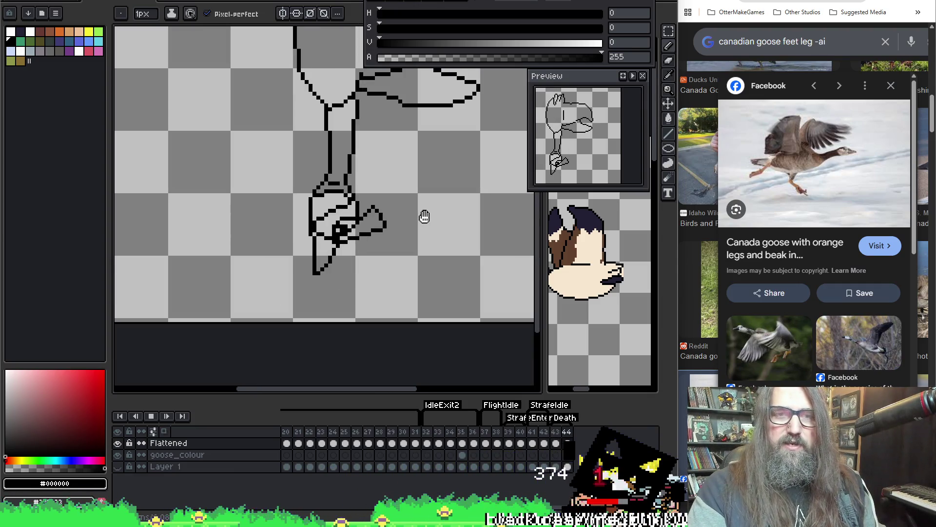
scroll(382, 136, up, 2)
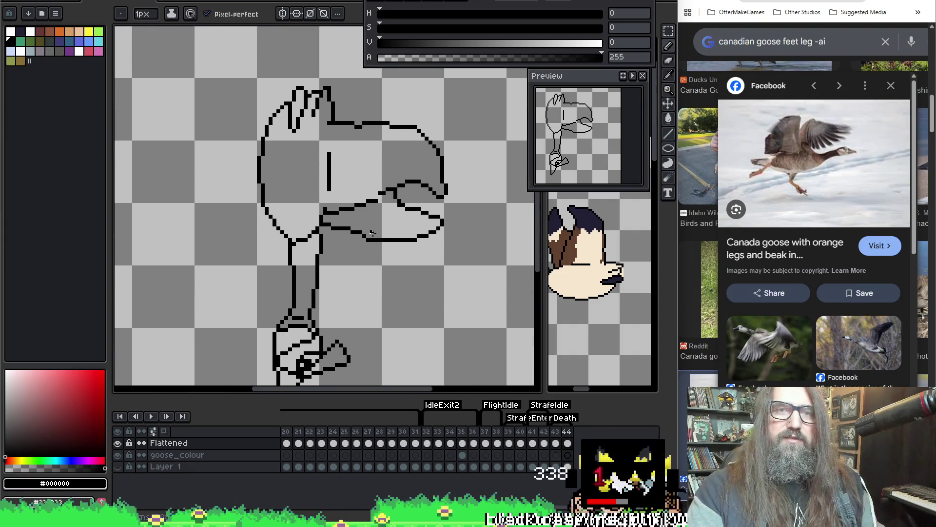
mouse_move(338, 156)
mouse_down()
mouse_move(380, 108)
mouse_move(334, 115)
mouse_move(355, 178)
mouse_move(353, 205)
mouse_up()
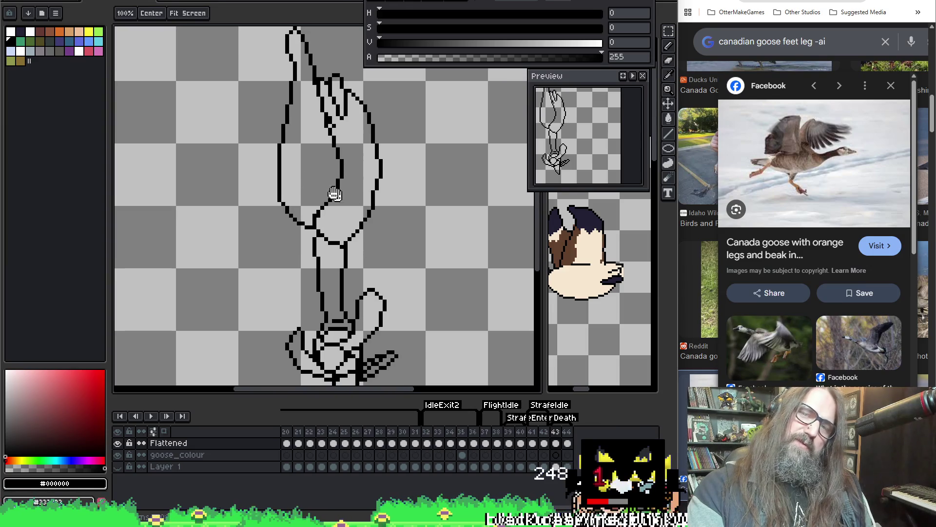
scroll(298, 168, up, 2)
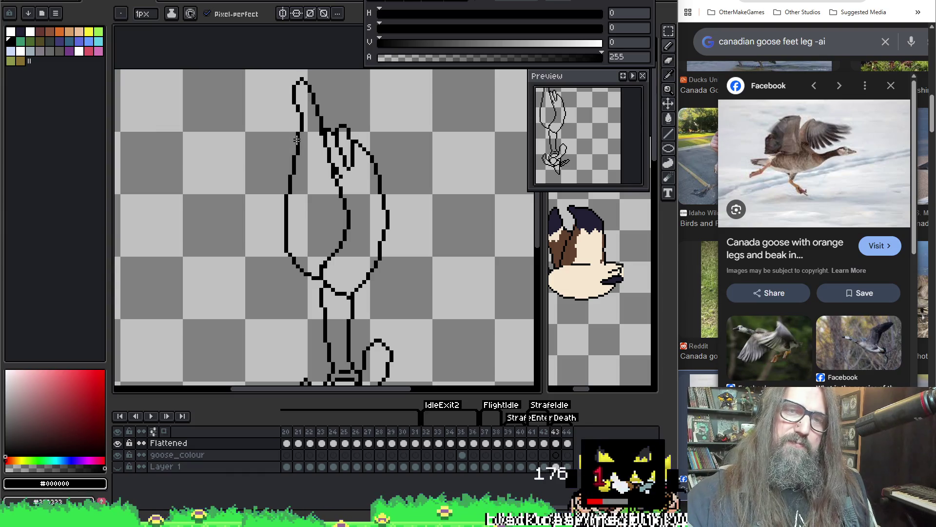
mouse_move(297, 140)
mouse_down()
mouse_move(274, 96)
mouse_move(302, 79)
mouse_up()
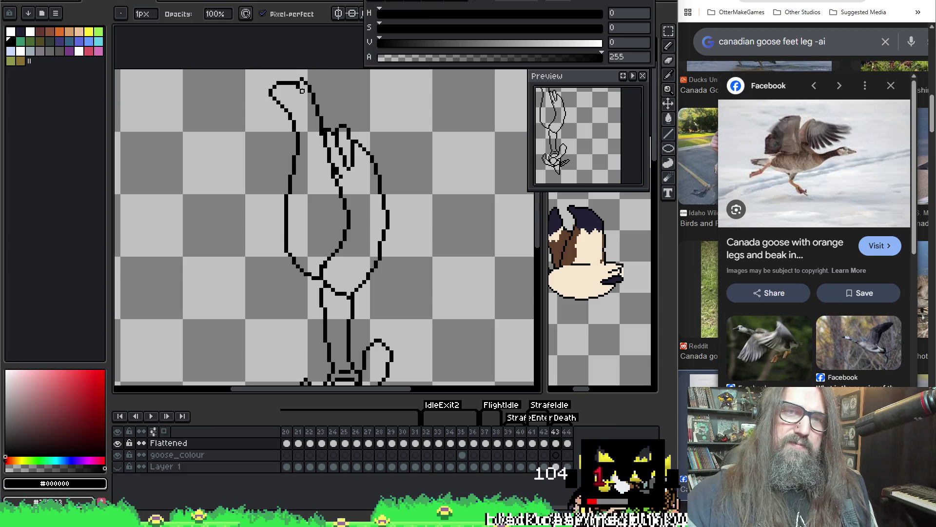
key(e)
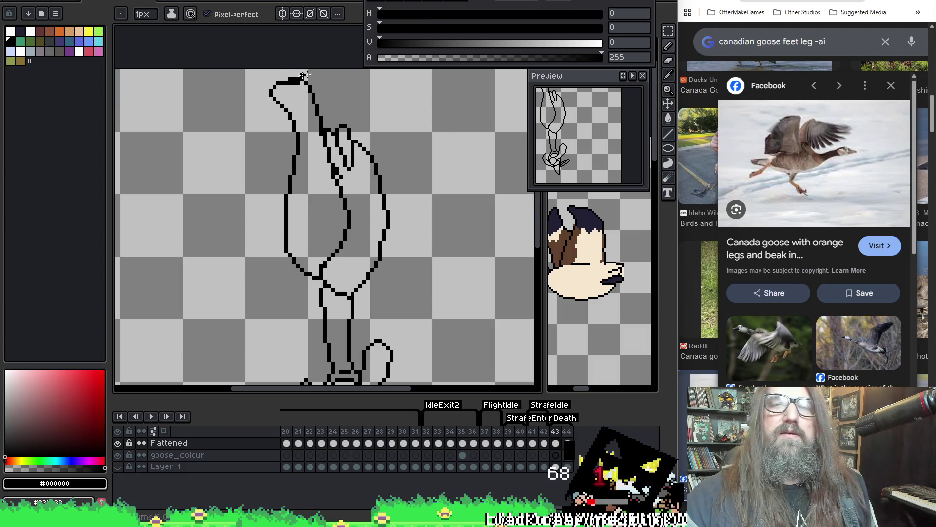
key(b)
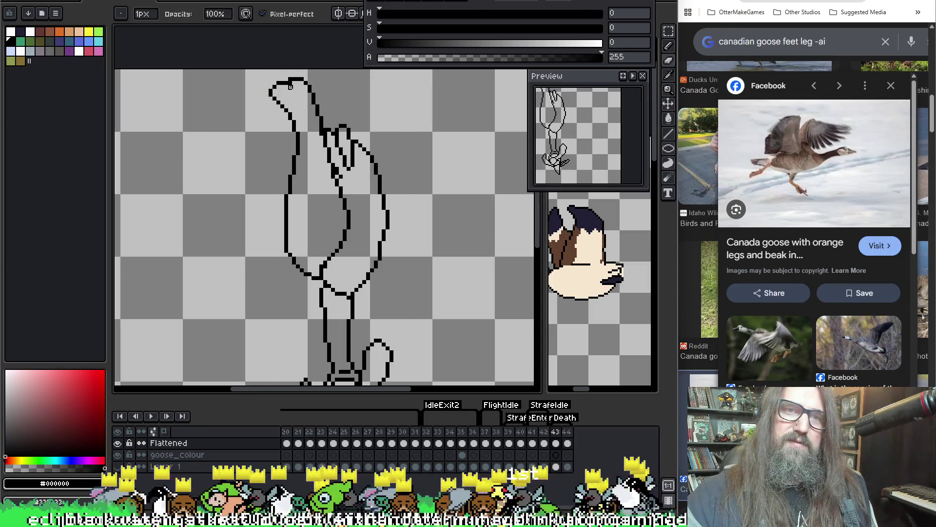
Add a short line on the body outline and compare it with the neighbouring frame.
mouse_move(294, 87)
mouse_down()
mouse_move(367, 171)
mouse_move(331, 142)
mouse_up()
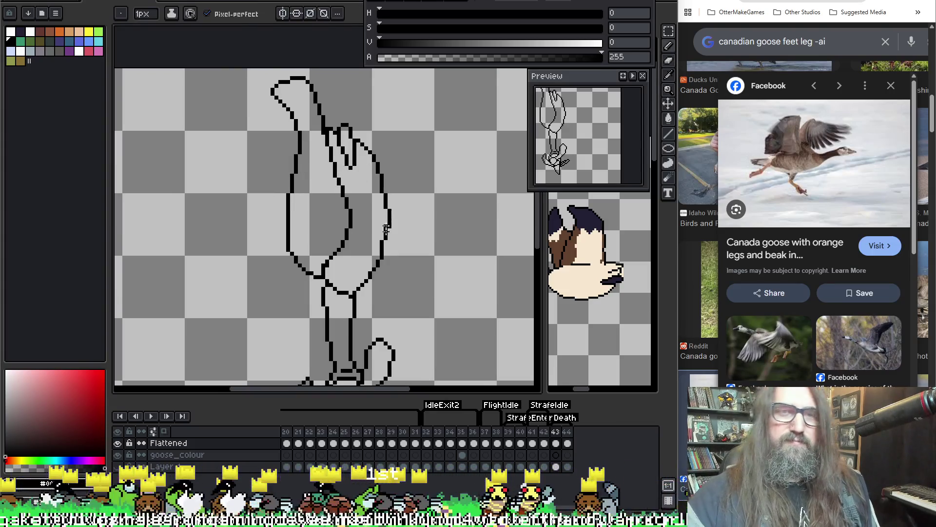
scroll(329, 170, down, 2)
key(b)
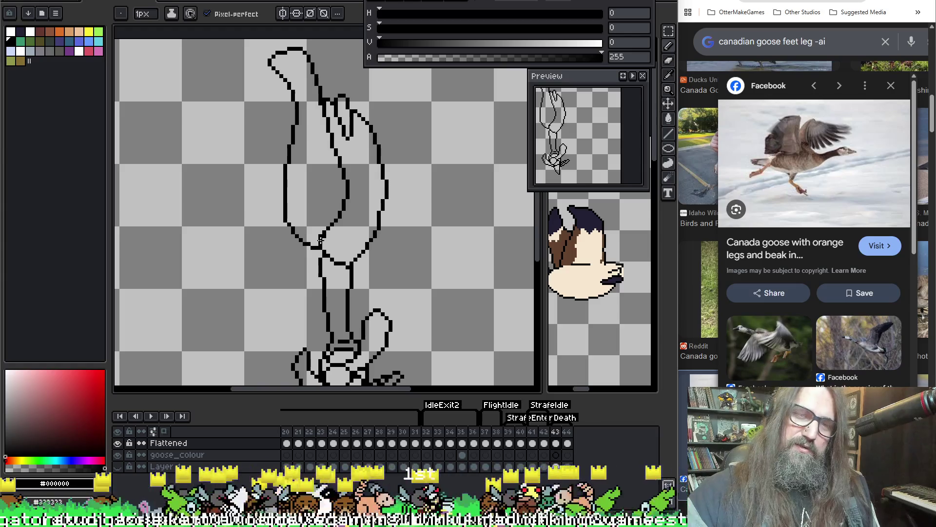
drag(319, 240, 336, 199)
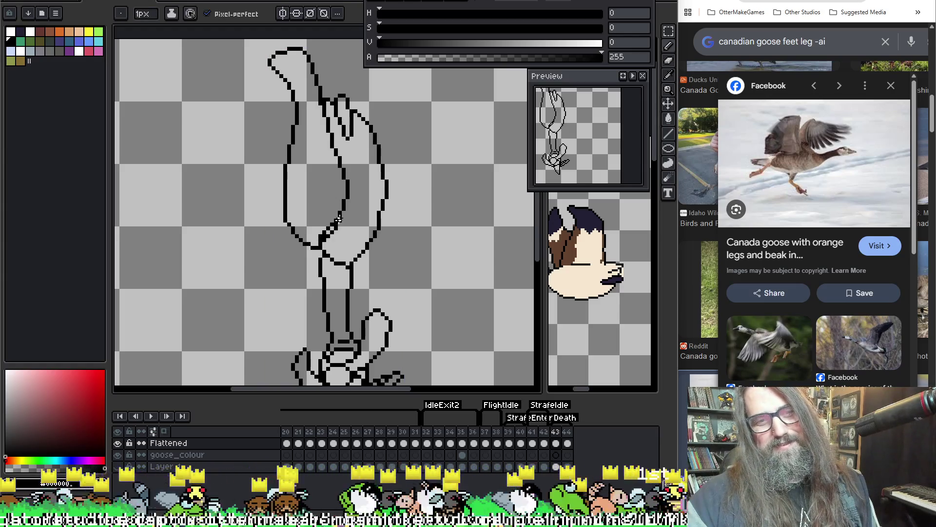
key(e)
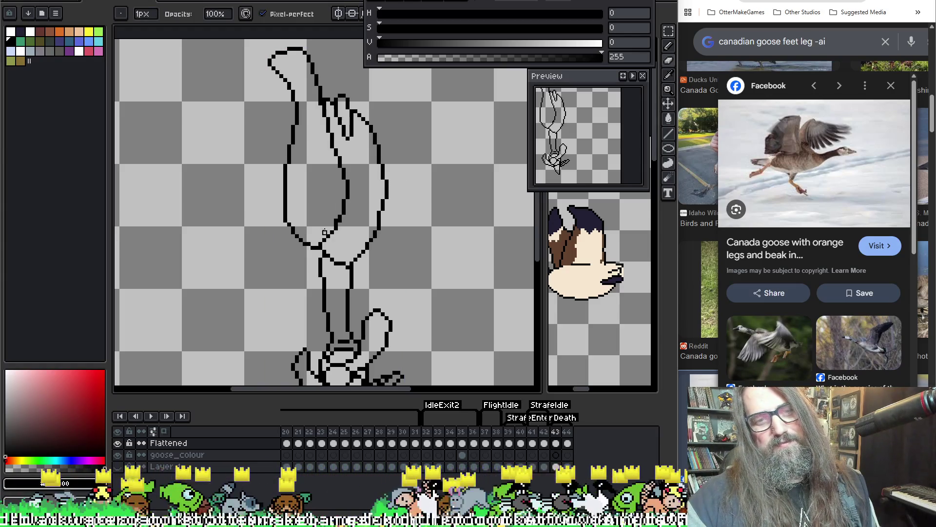
key(Left)
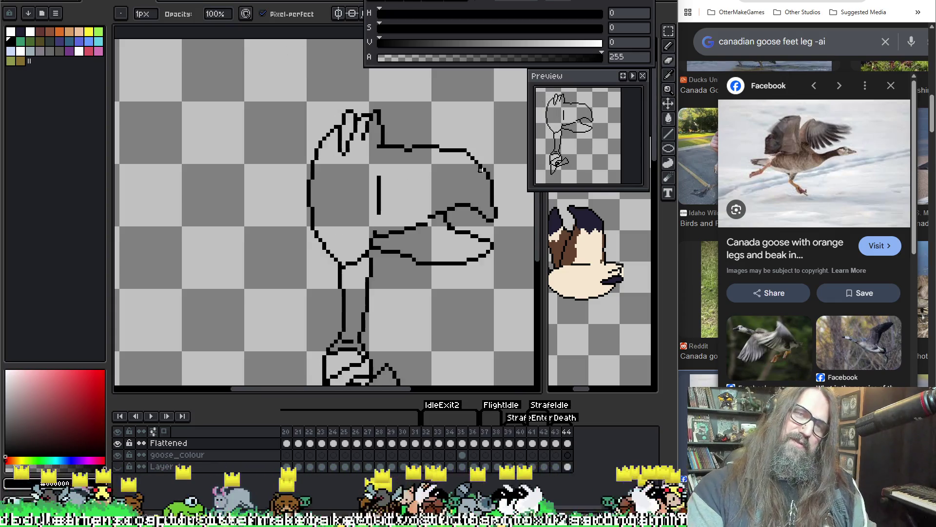
key(Right)
Erase the stray lines at the head top and redraw the head's top edge.
key(b)
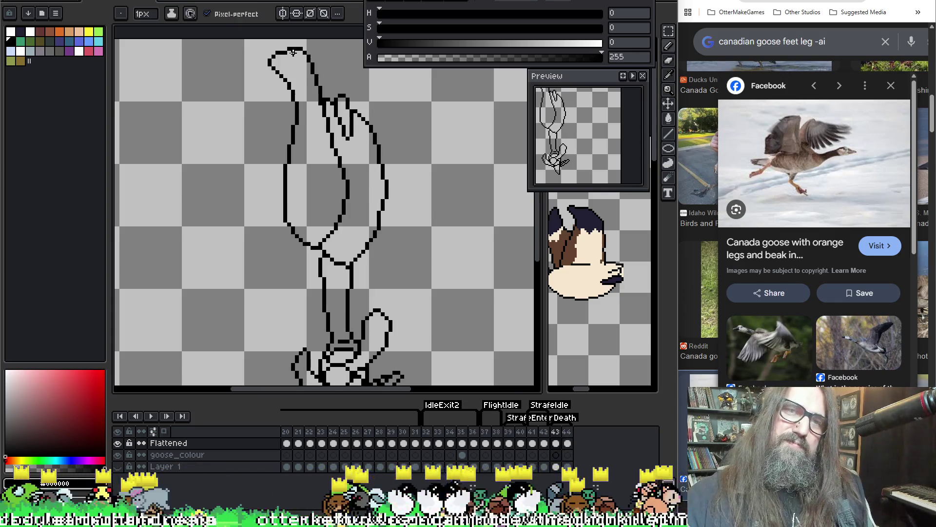
key(e)
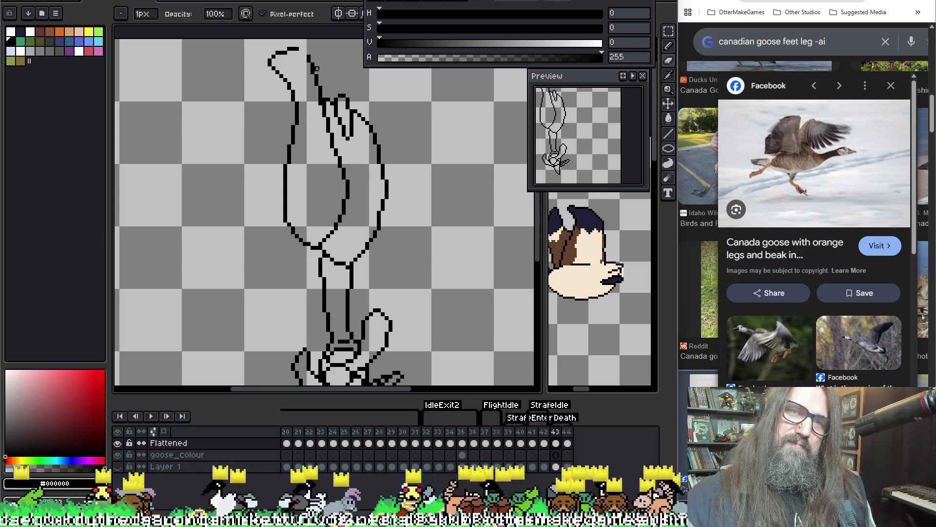
drag(312, 64, 305, 49)
key(b)
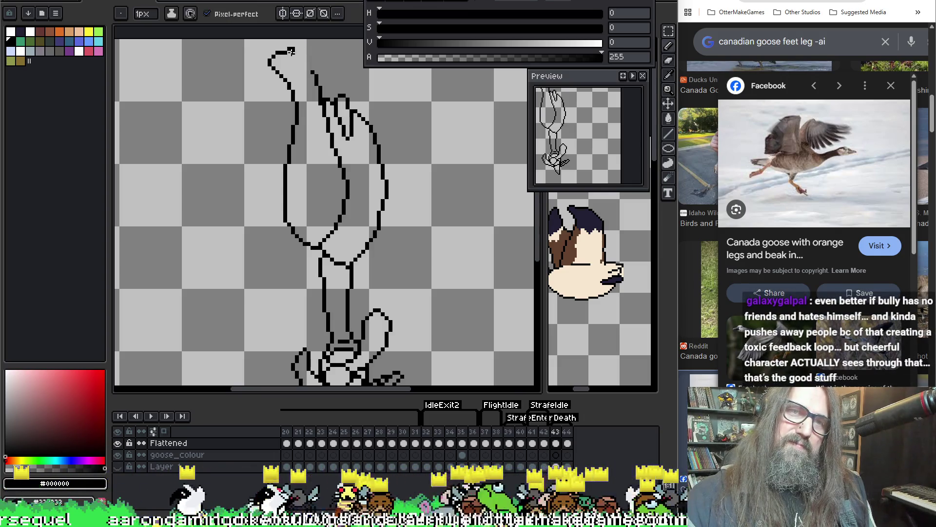
drag(297, 49, 293, 52)
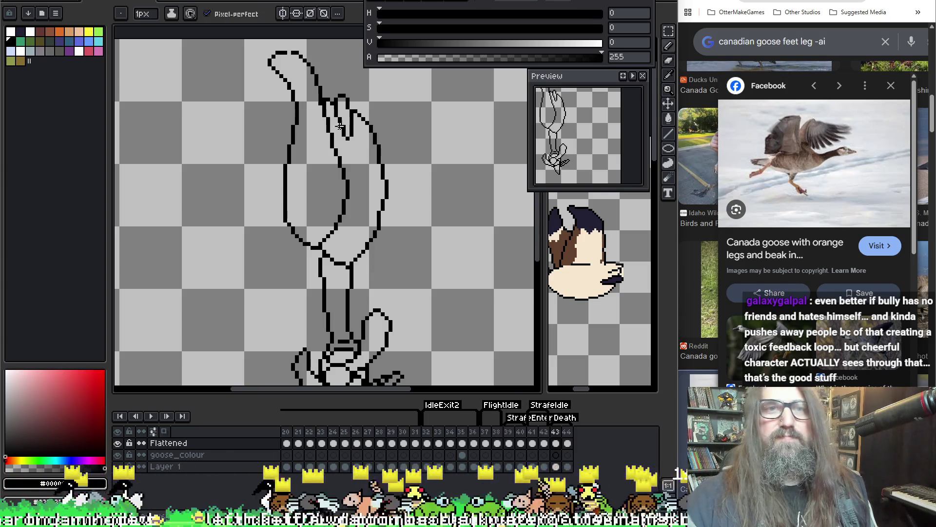
key(e)
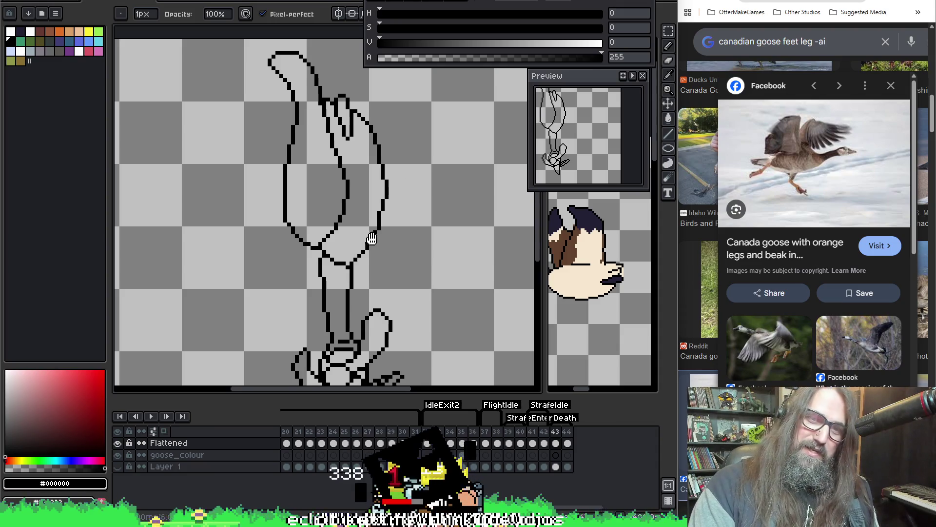
Thicken the body's left contour with the Pencil, then erase excess pixels to even it.
drag(370, 234, 380, 286)
scroll(312, 207, up, 2)
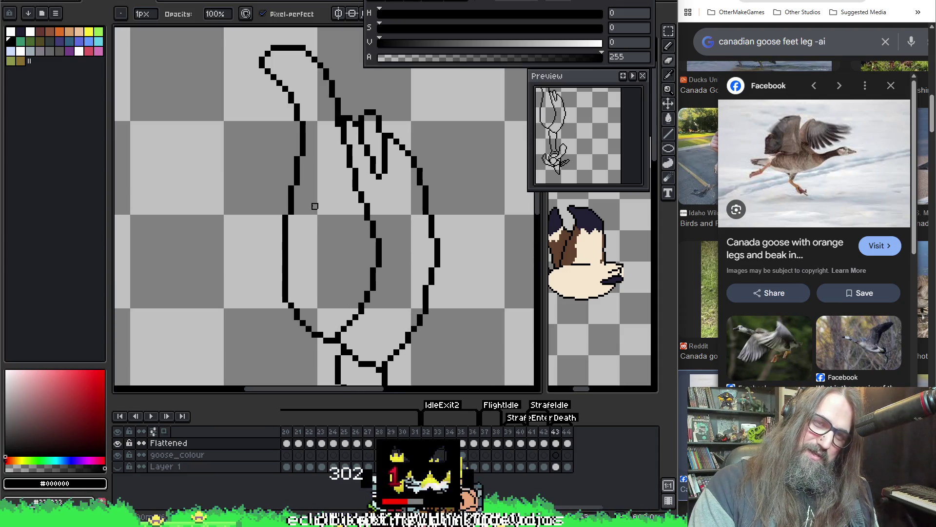
scroll(315, 200, up, 1)
key(e)
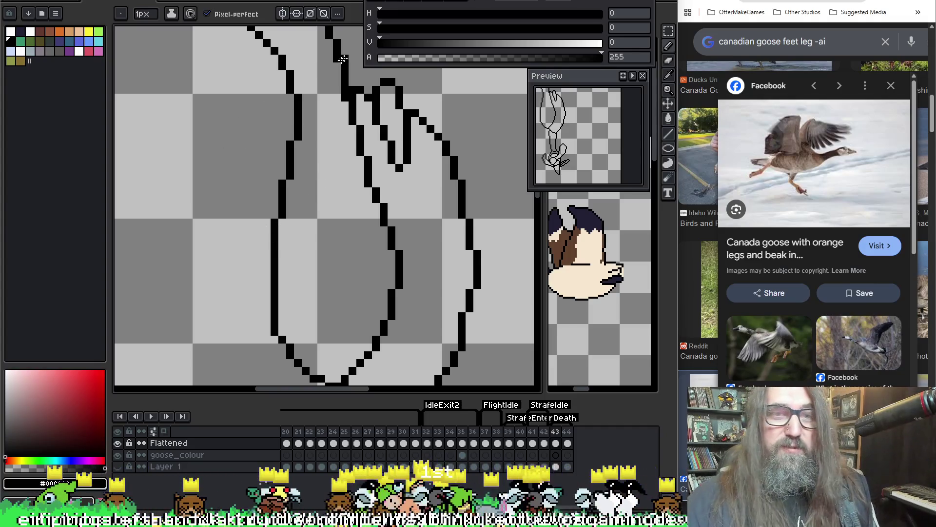
key(i)
key(b)
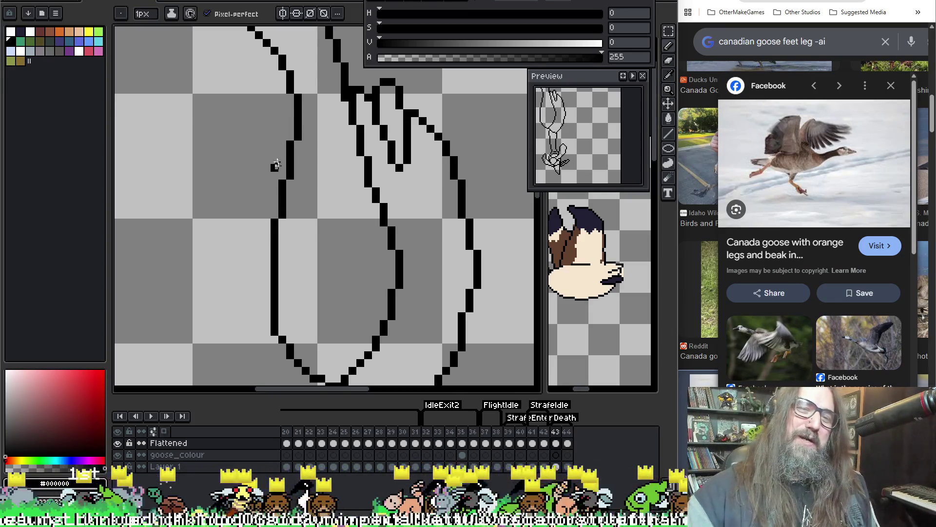
drag(288, 128, 276, 214)
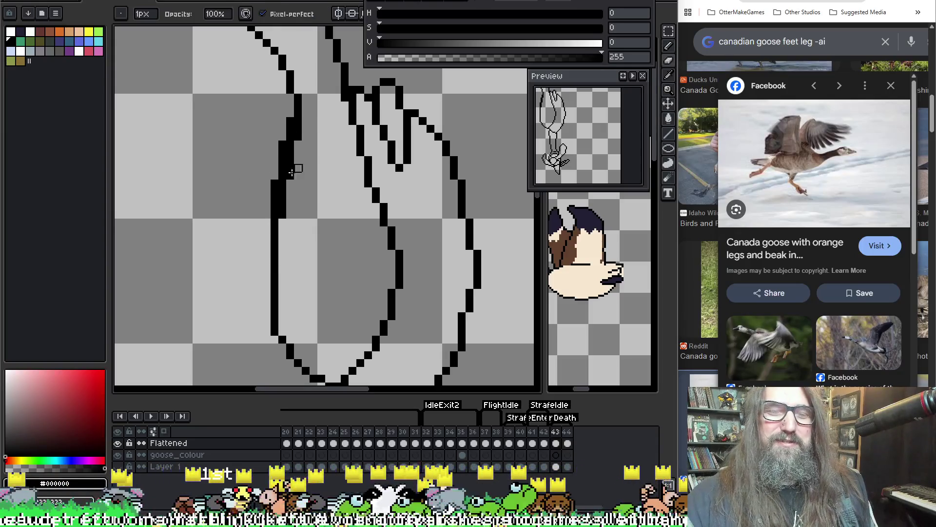
drag(297, 153, 282, 207)
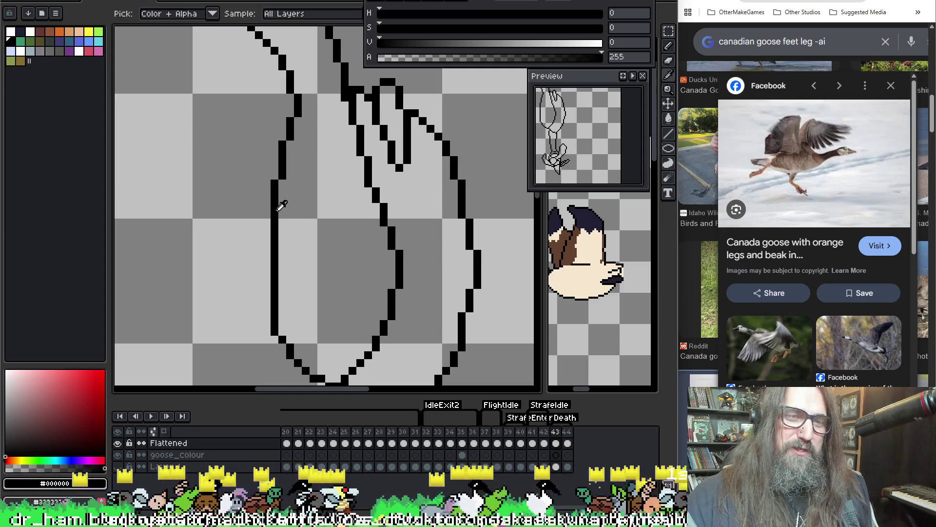
Zoom back out from the goose and switch over to the Discord window.
key(alt)
key(space)
scroll(354, 215, down, 1)
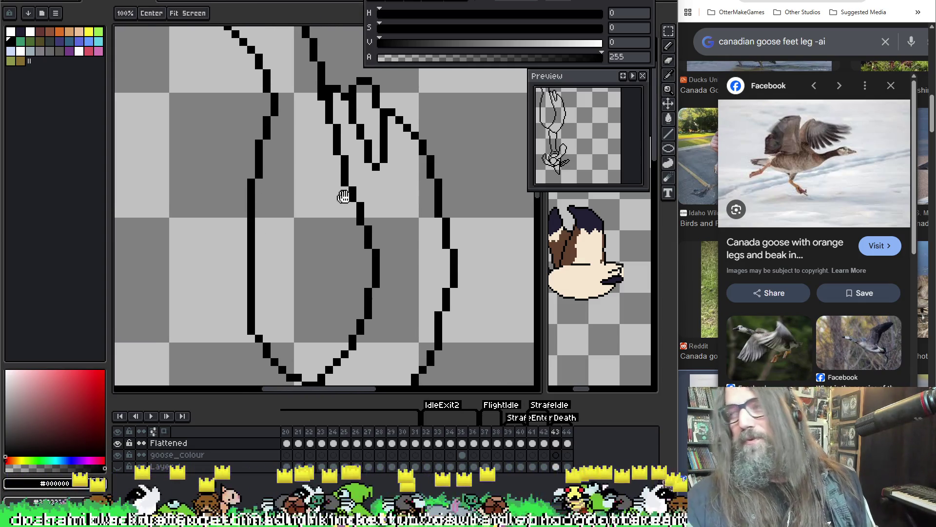
scroll(328, 208, down, 1)
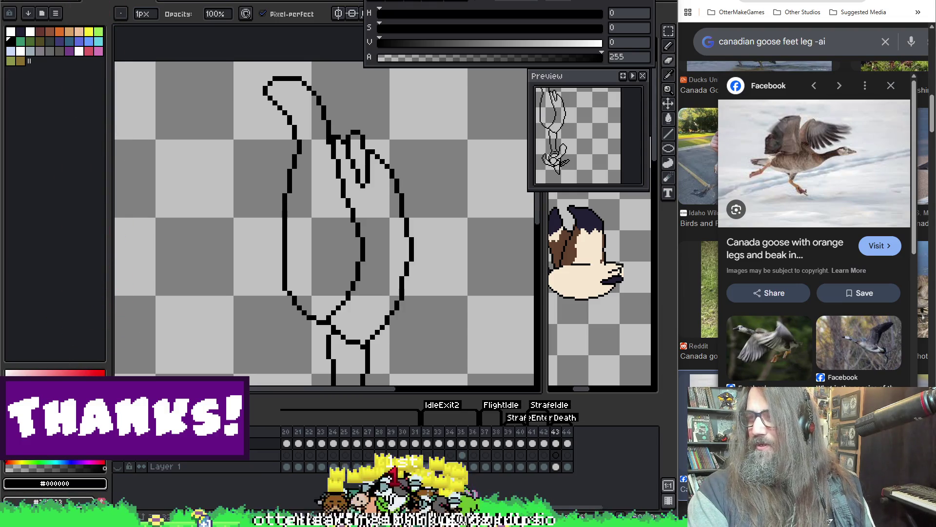
key(alt+Tab)
drag(701, 228, 752, 113)
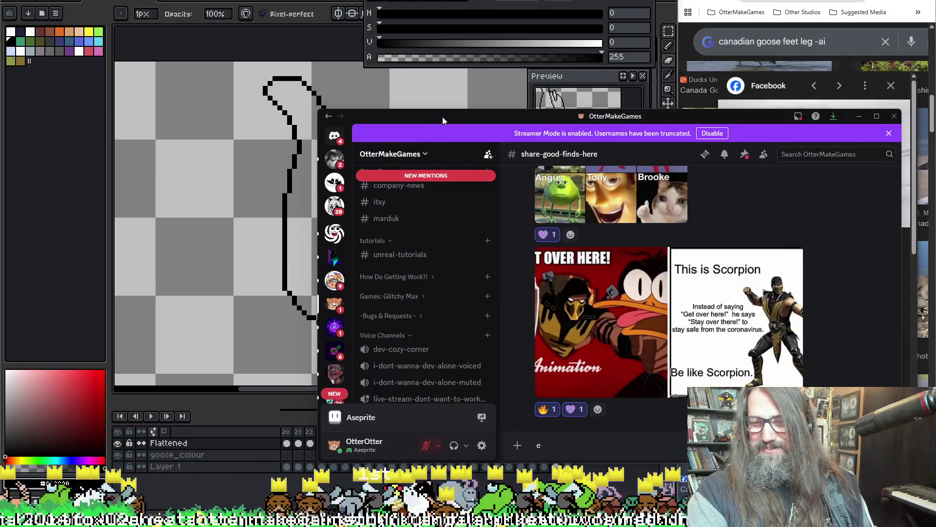
drag(443, 116, 935, 220)
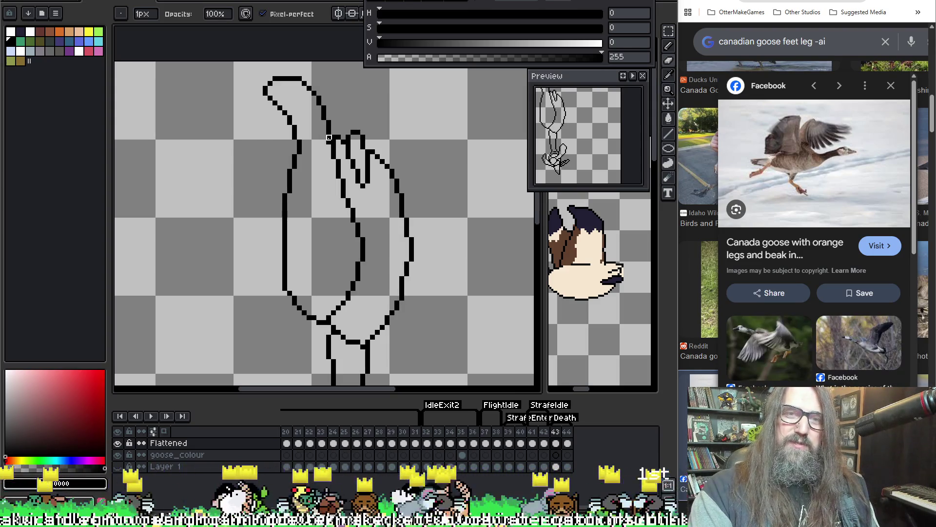
Centre the whole goose and play the animation to review the frames.
key(i)
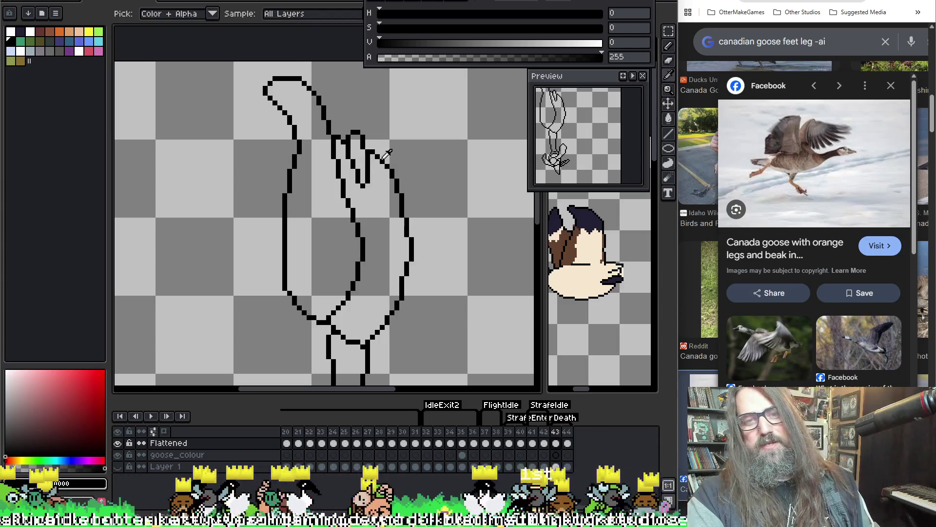
key(b)
scroll(390, 161, down, 1)
scroll(402, 248, down, 1)
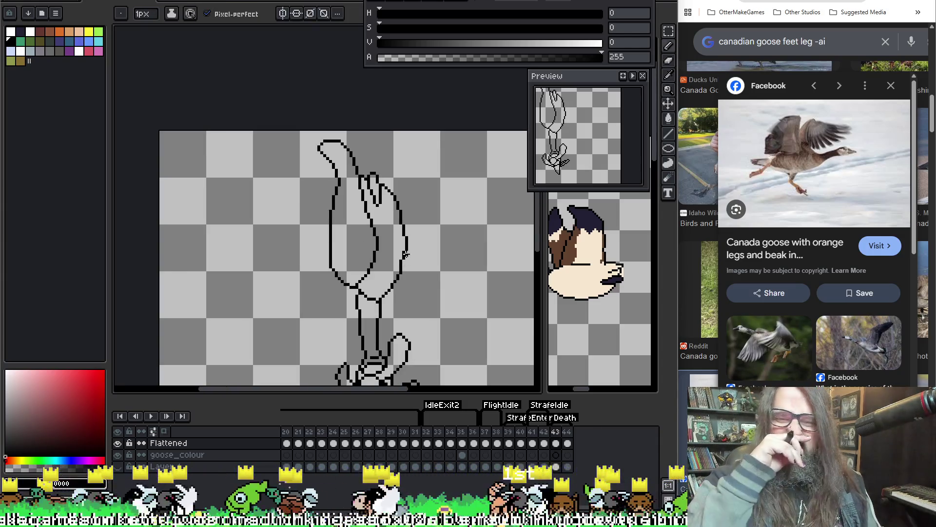
drag(382, 269, 362, 193)
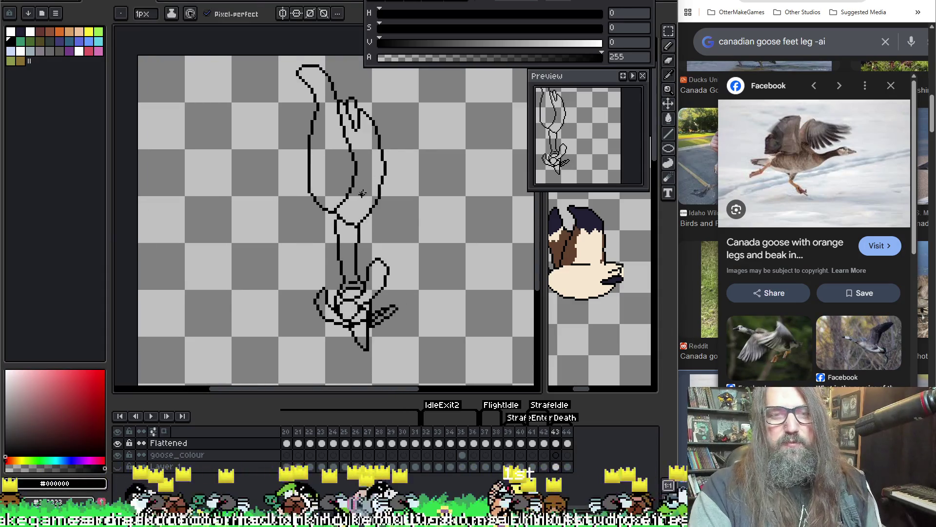
key(Return)
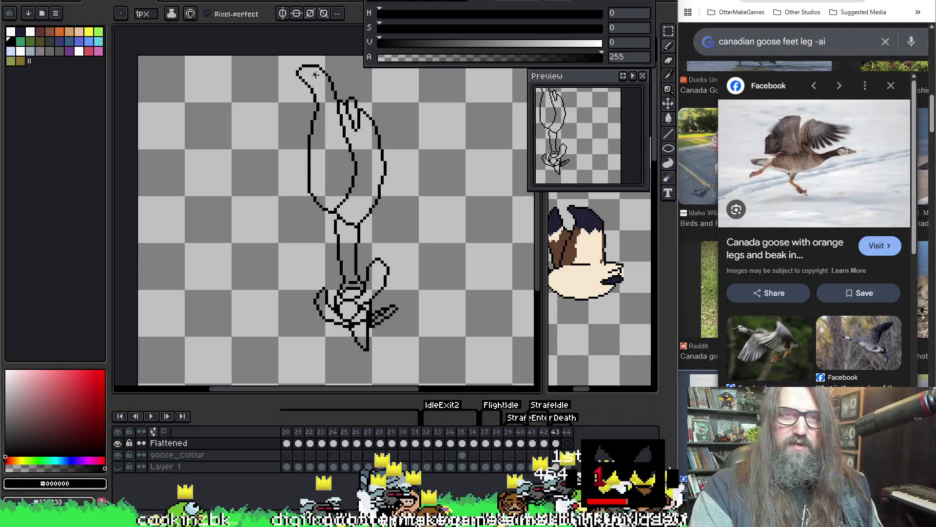
Re-centre the goose and step through neighbouring frames before returning to frame 43.
scroll(294, 80, up, 2)
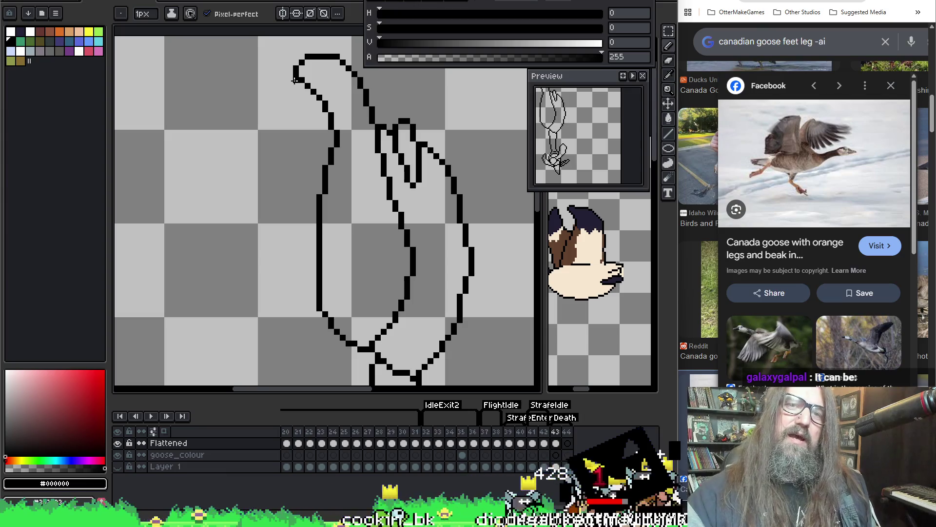
key(space)
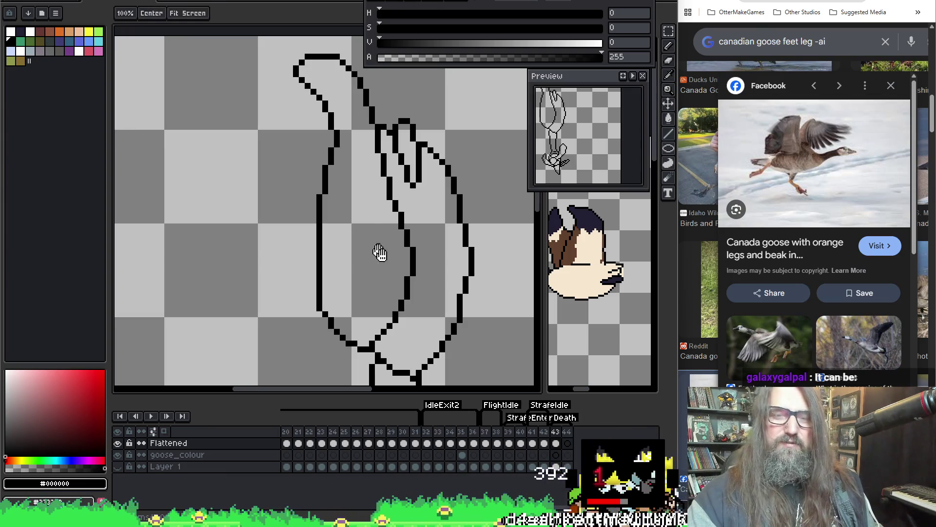
scroll(353, 244, down, 1)
scroll(360, 245, down, 2)
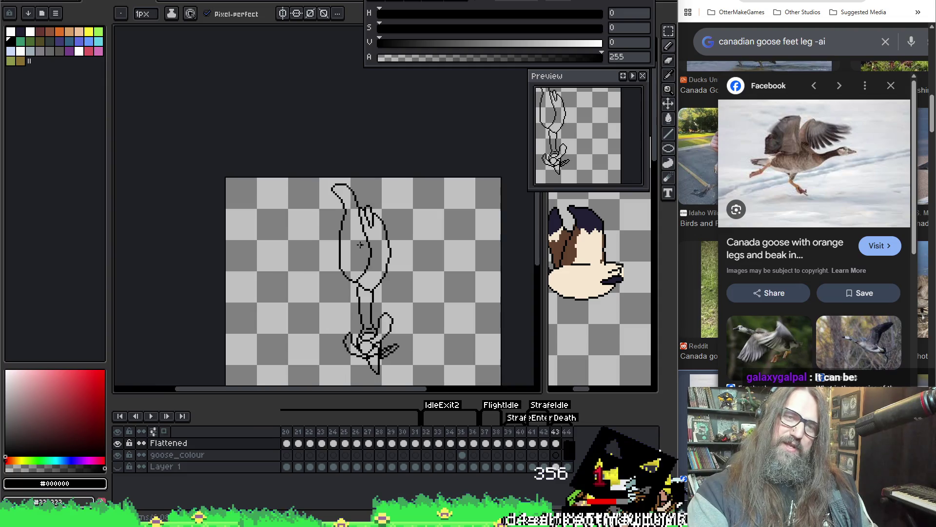
mouse_move(363, 278)
mouse_down()
mouse_move(359, 221)
mouse_move(313, 226)
mouse_up()
key(Right)
key(Left)
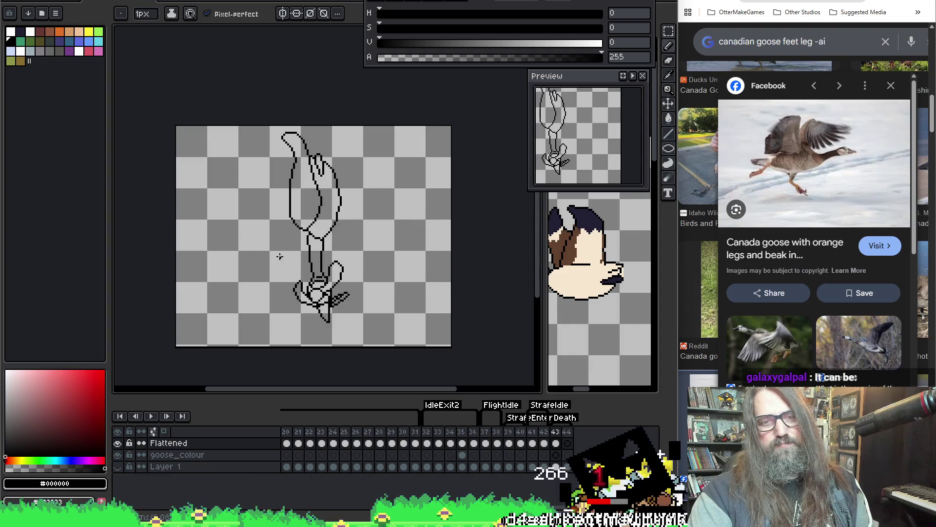
key(Left)
key(Right)
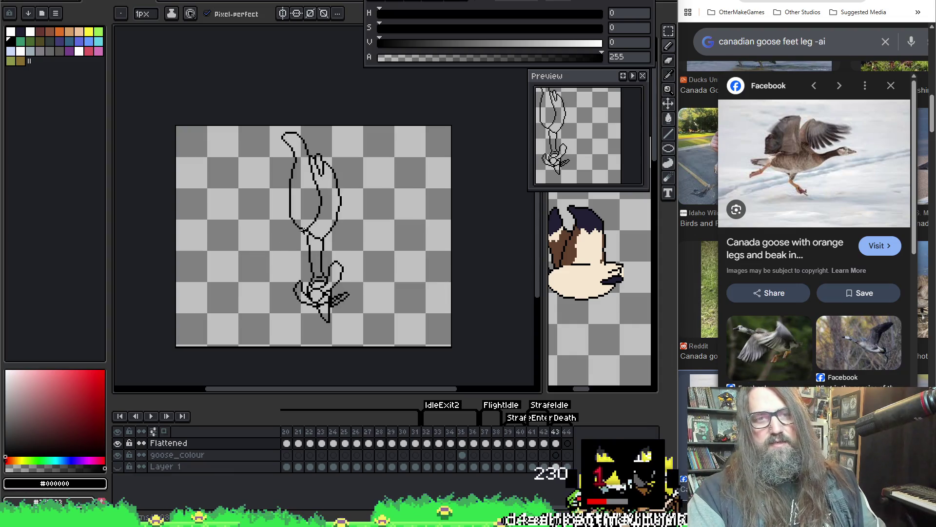
scroll(291, 150, up, 2)
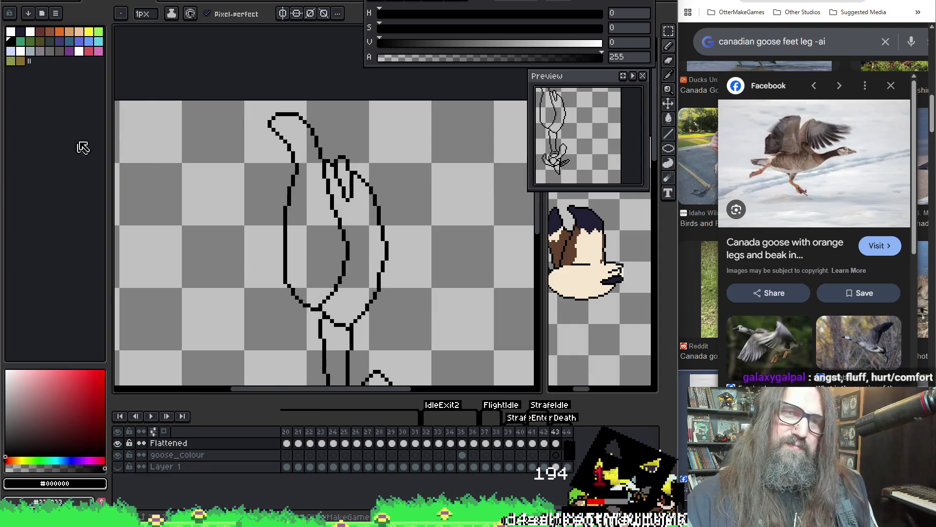
Draw a pointed beak at the head top and fix a pixel on the beak line.
mouse_move(277, 114)
mouse_down()
mouse_move(256, 105)
mouse_move(257, 122)
mouse_move(281, 146)
mouse_up()
key(e)
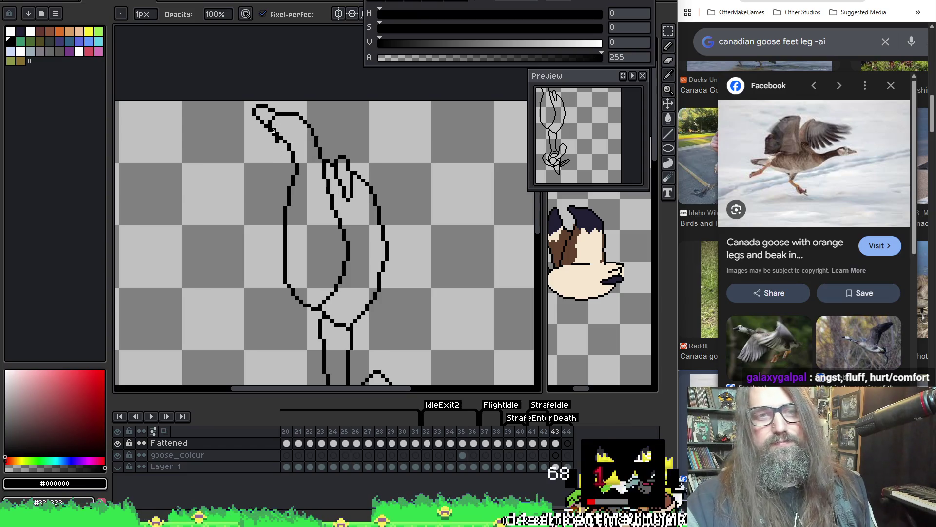
key(b)
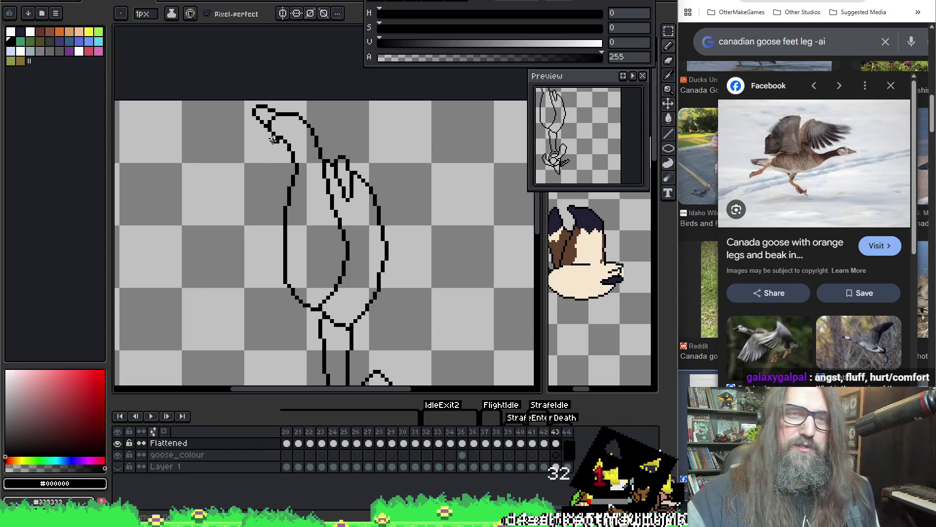
key(e)
click(275, 145)
key(b)
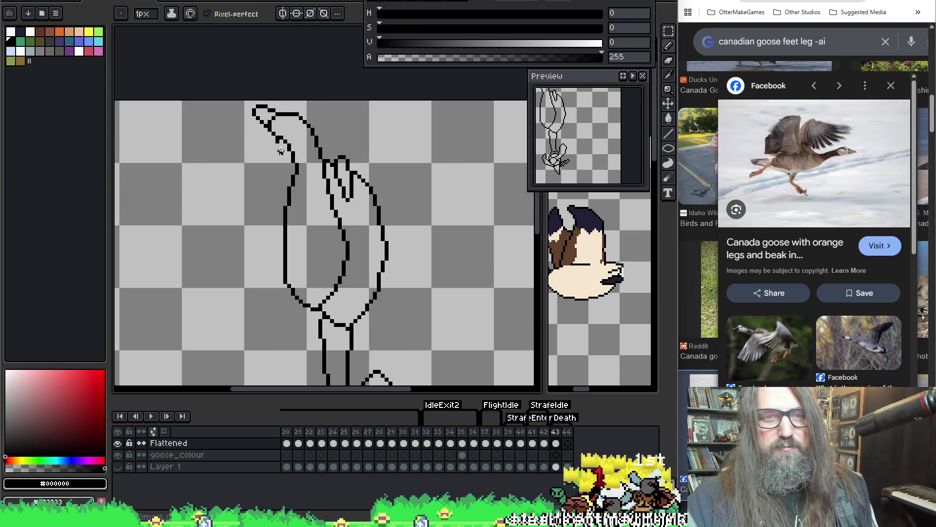
key(e)
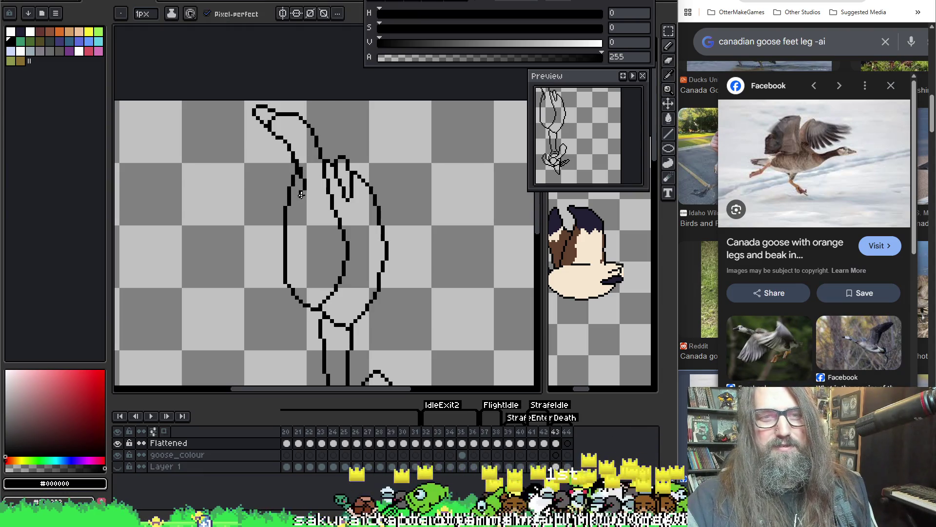
Add a small notch on the neck's left edge with the Pencil.
key(v)
key(b)
drag(295, 176, 299, 195)
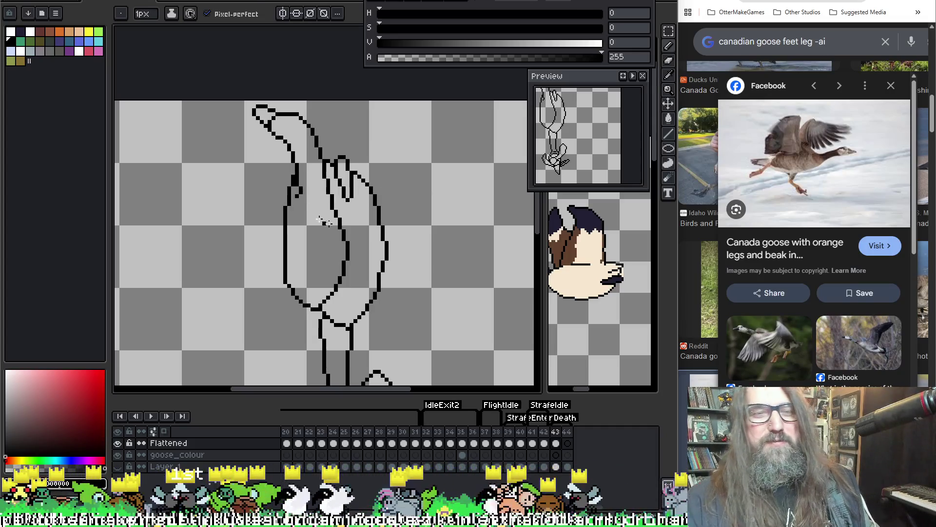
key(b)
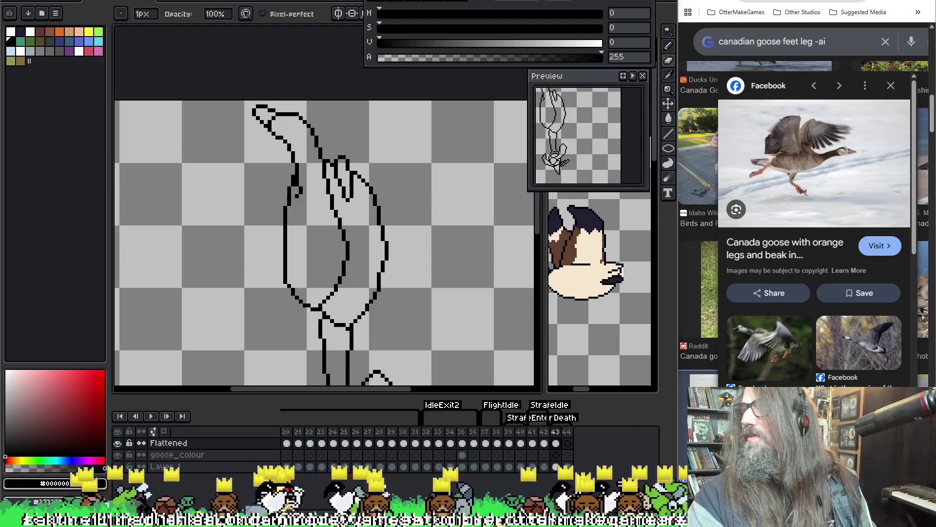
key(alt+Tab)
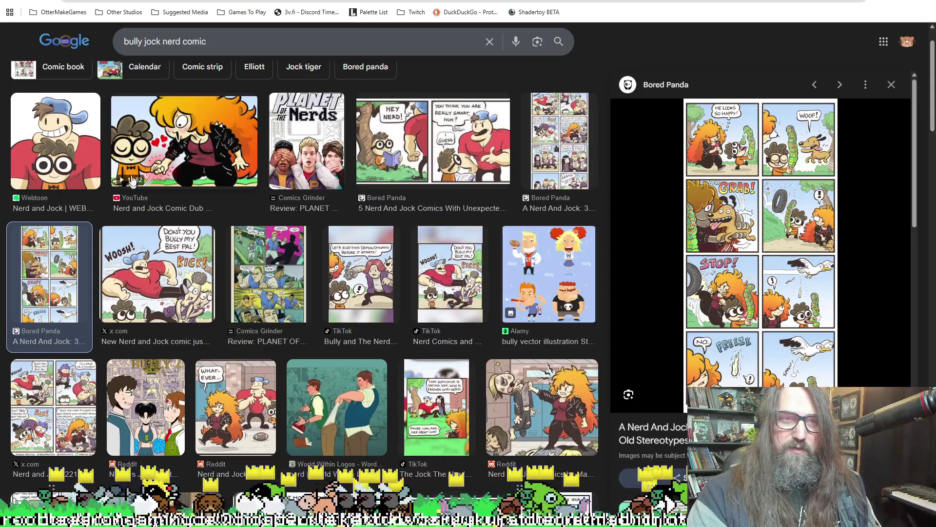
scroll(112, 340, down, 3)
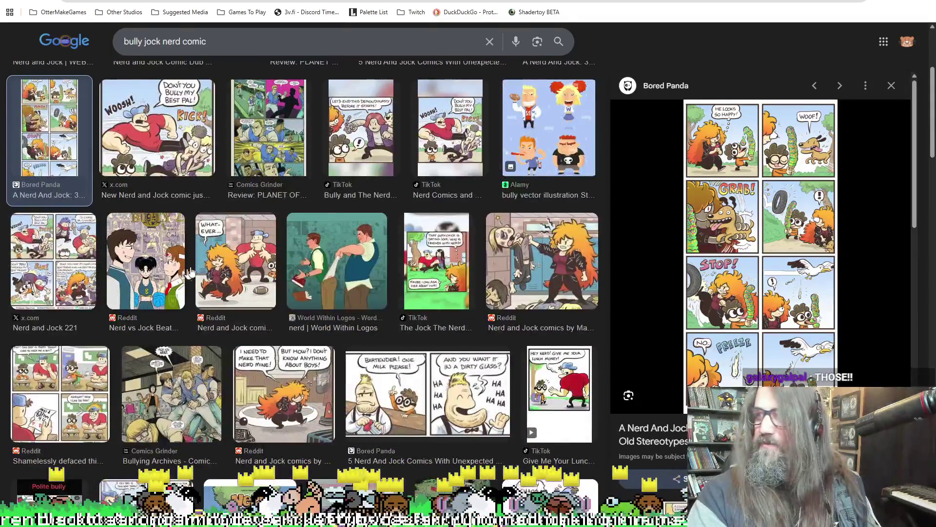
scroll(196, 151, down, 4)
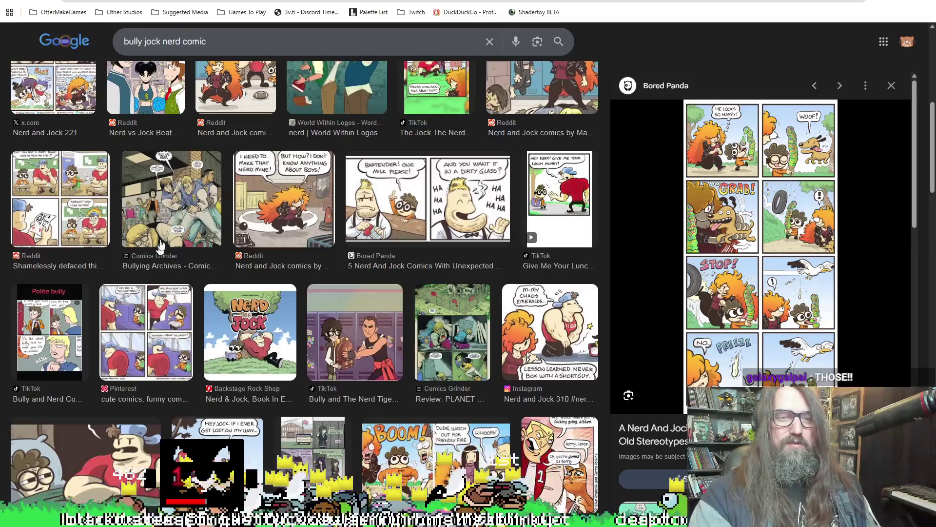
scroll(195, 151, down, 4)
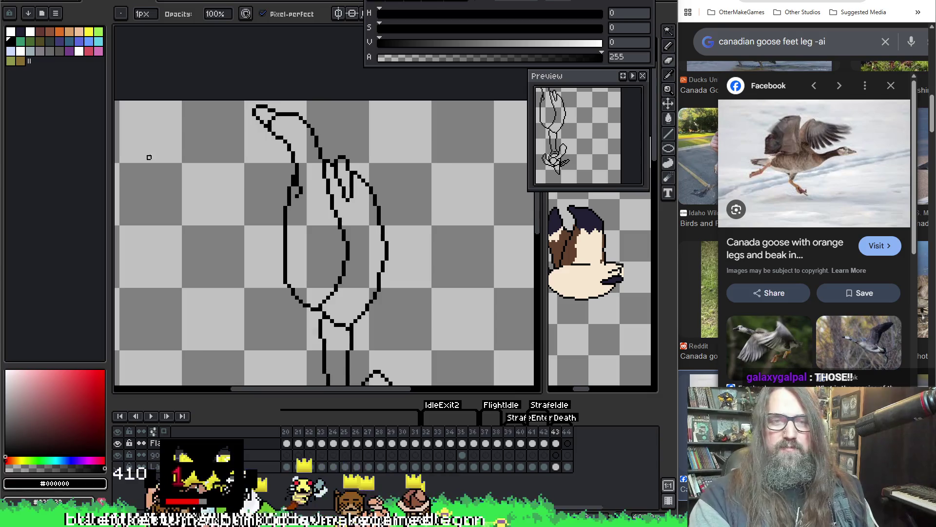
Eyedrop black from the outline and try a line along the head top, undoing it.
key(minus)
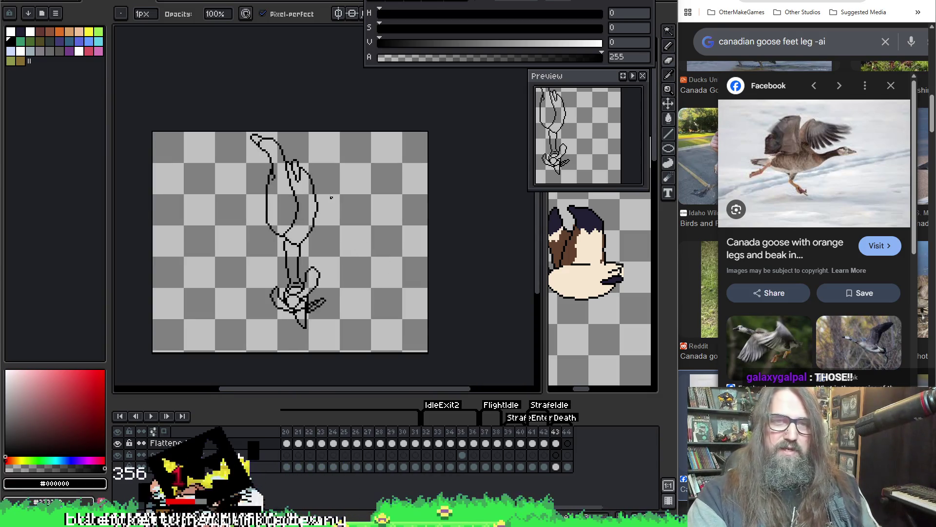
scroll(253, 132, up, 3)
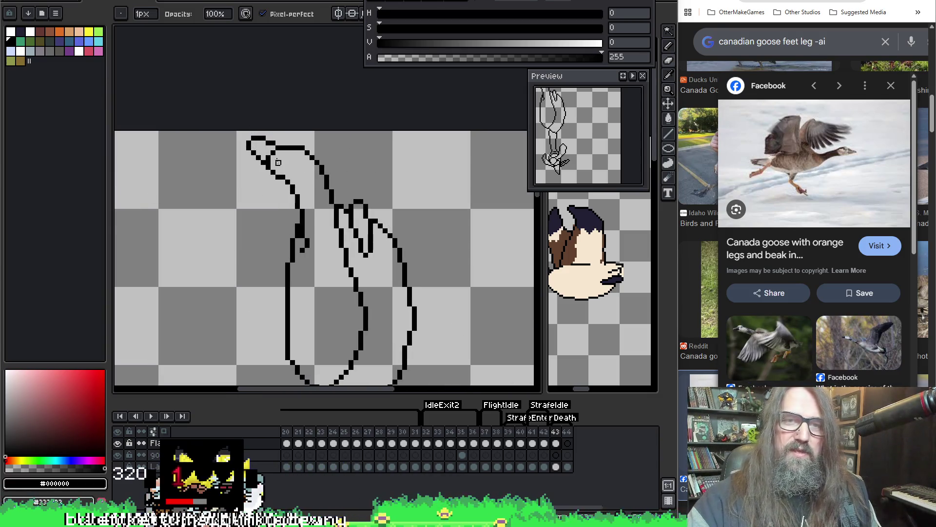
alt+click(290, 141)
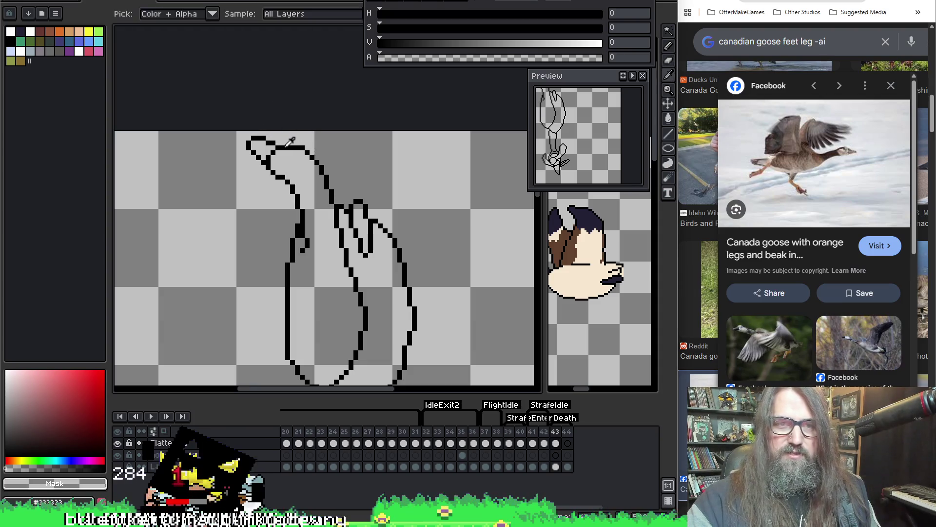
alt+click(276, 142)
mouse_move(268, 141)
mouse_down()
mouse_move(304, 147)
mouse_move(288, 143)
mouse_up()
key(ctrl+z)
key(ctrl+z)
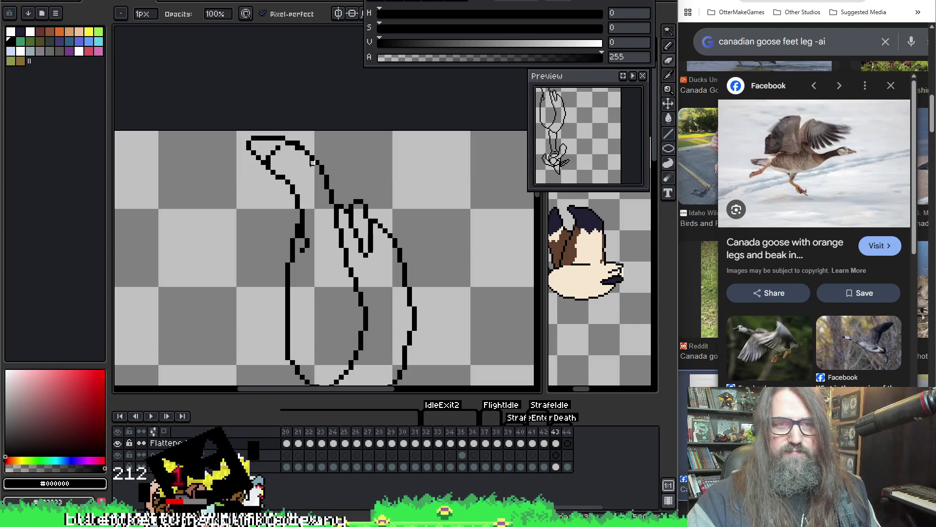
key(e)
scroll(336, 142, down, 3)
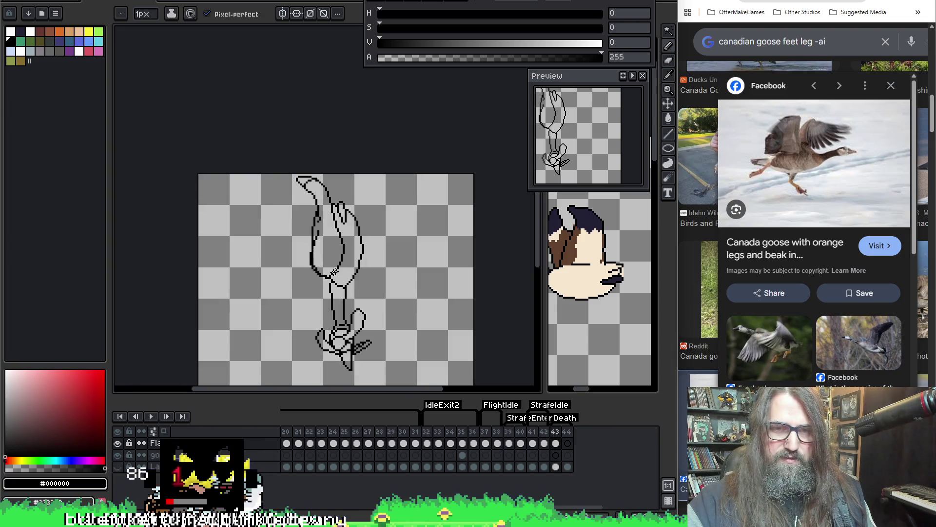
scroll(280, 237, up, 3)
Redraw the lower-left outline, thin the left edge, and add the upper-right corner pixel.
key(b)
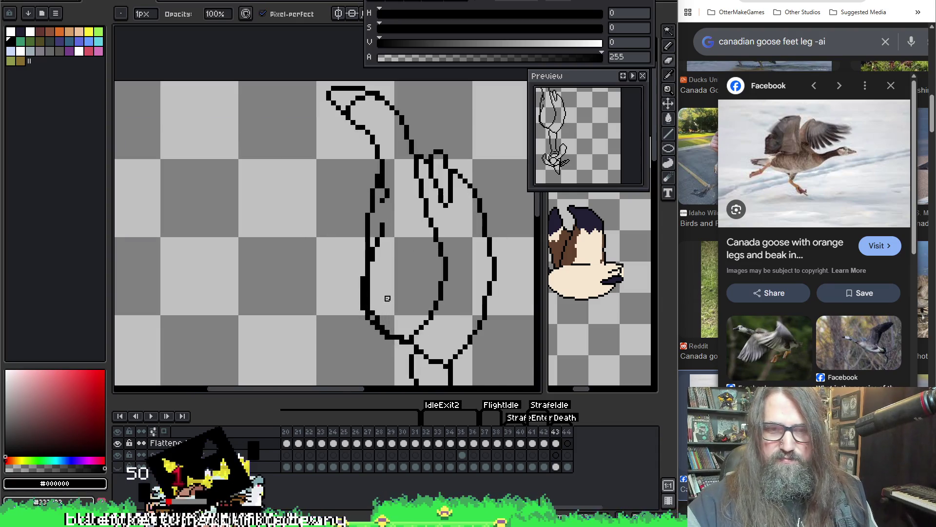
drag(387, 323, 382, 329)
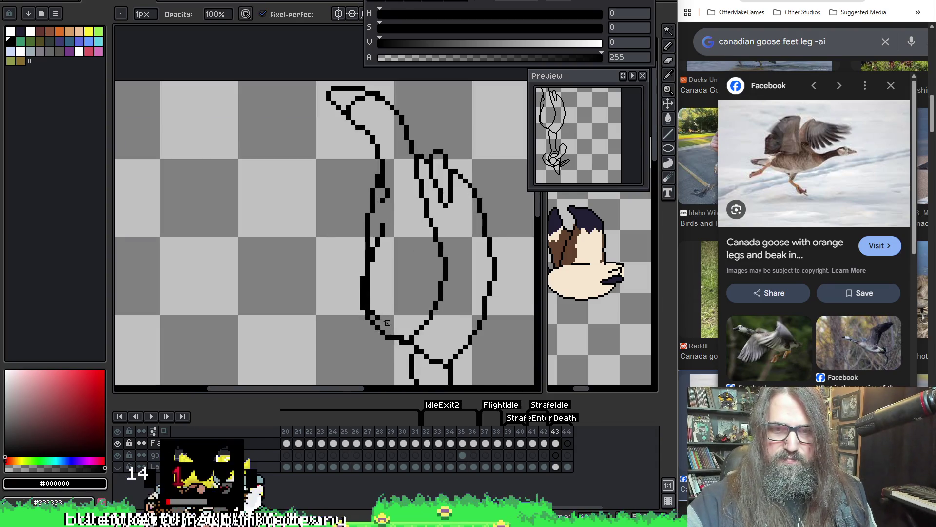
drag(373, 289, 368, 308)
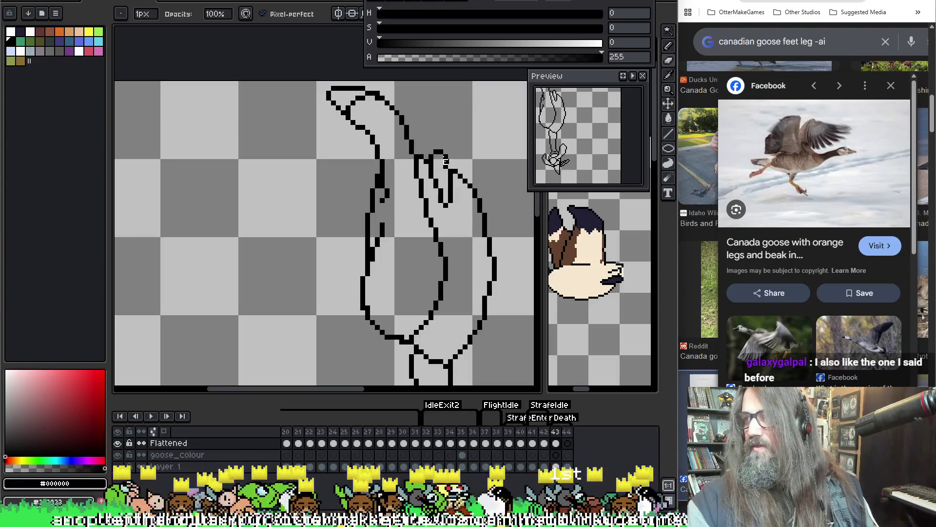
click(445, 159)
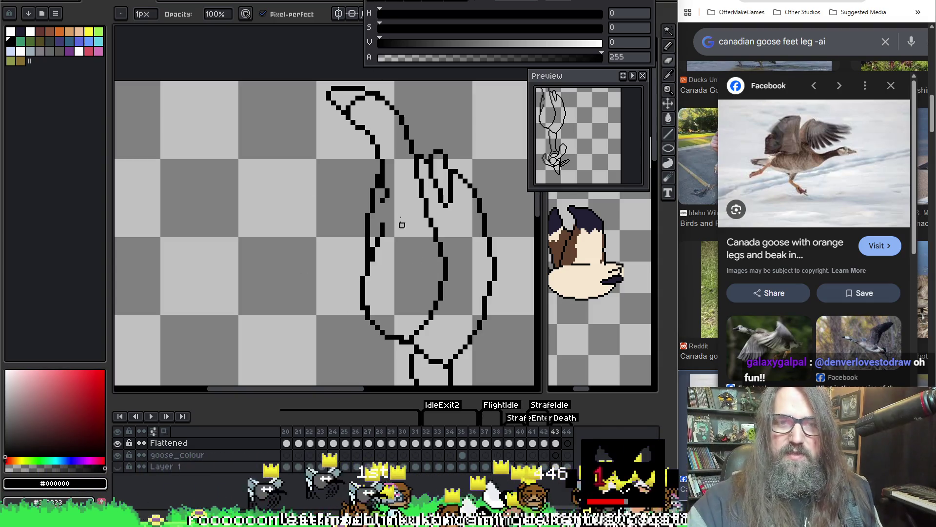
drag(385, 175, 382, 188)
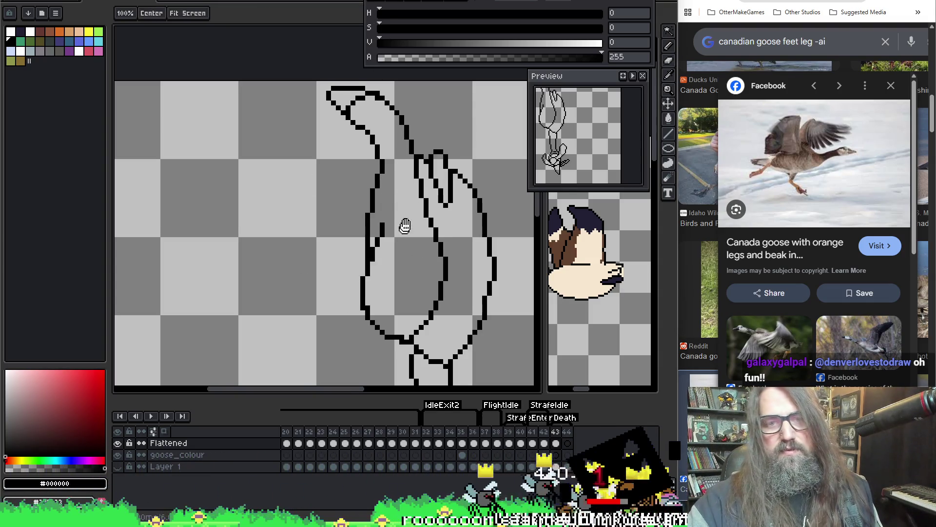
Draw a second wing edge curving up and to the right, redoing one stroke.
drag(404, 224, 381, 187)
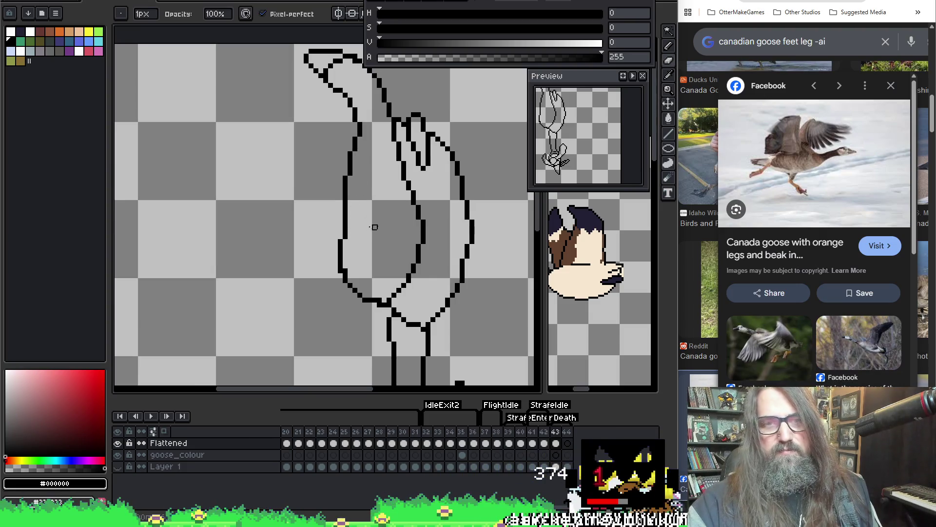
scroll(378, 241, down, 2)
mouse_move(336, 251)
mouse_down()
mouse_move(300, 223)
mouse_move(251, 230)
mouse_up()
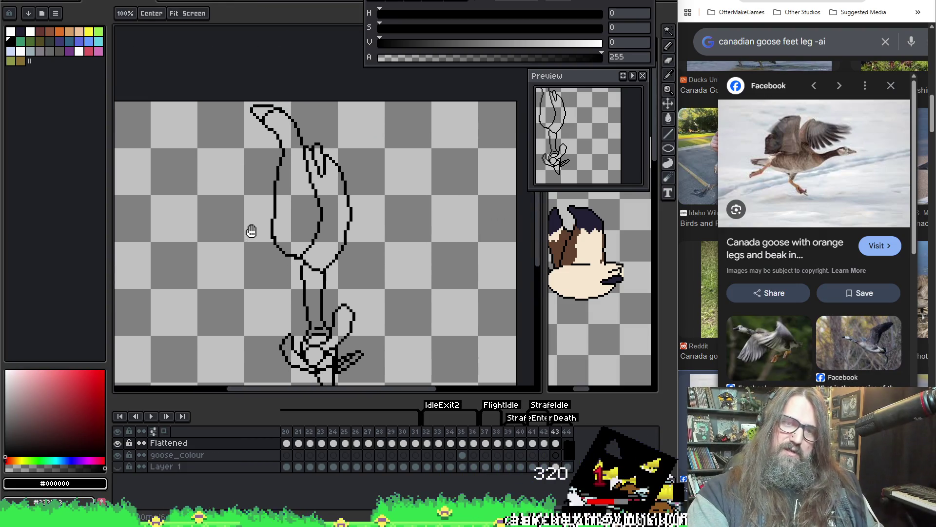
scroll(251, 230, up, 3)
drag(281, 142, 214, 161)
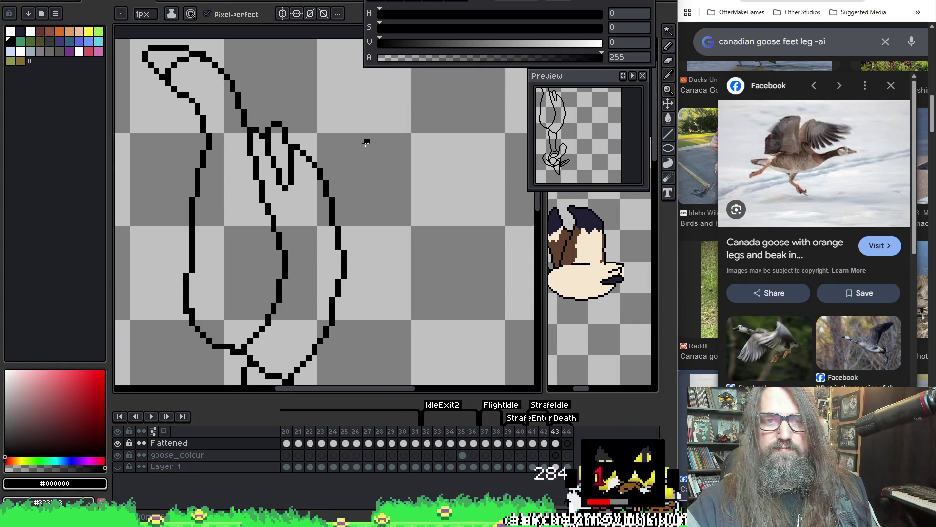
mouse_move(320, 157)
mouse_down()
mouse_move(344, 100)
mouse_move(373, 66)
mouse_move(387, 71)
mouse_up()
drag(348, 98, 293, 112)
key(ctrl+z)
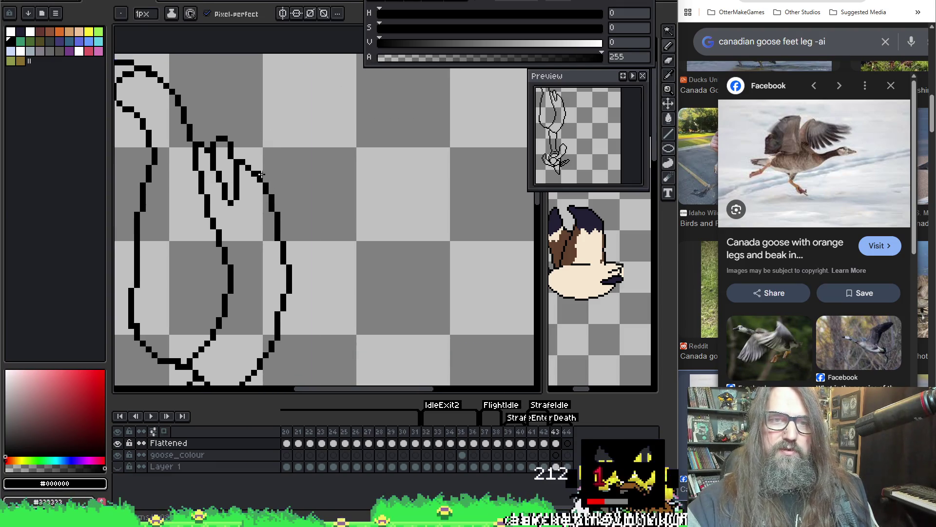
mouse_move(262, 175)
mouse_down()
mouse_move(267, 149)
mouse_move(324, 69)
mouse_move(356, 67)
mouse_move(312, 166)
mouse_move(316, 259)
mouse_move(298, 328)
mouse_move(269, 360)
mouse_up()
drag(326, 57, 318, 75)
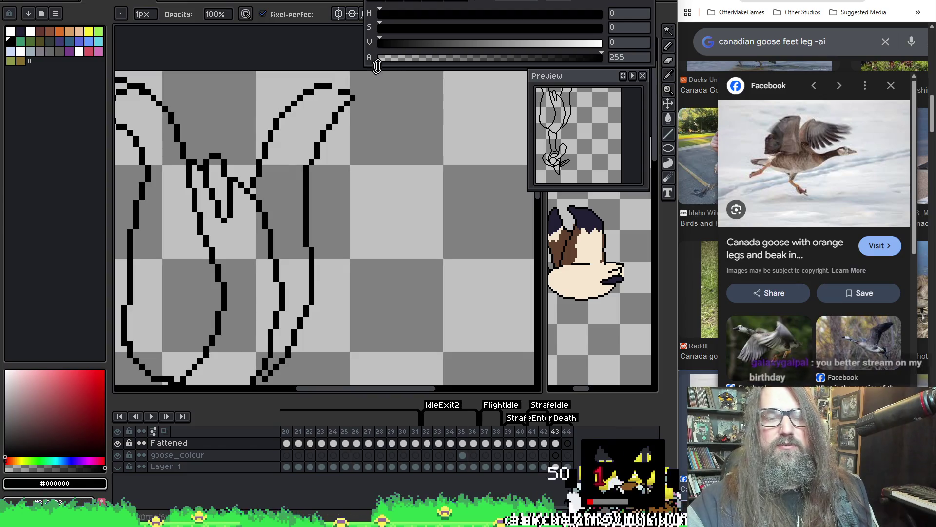
Draw feather lines between the two wings and erase stray pixels around them.
key(e)
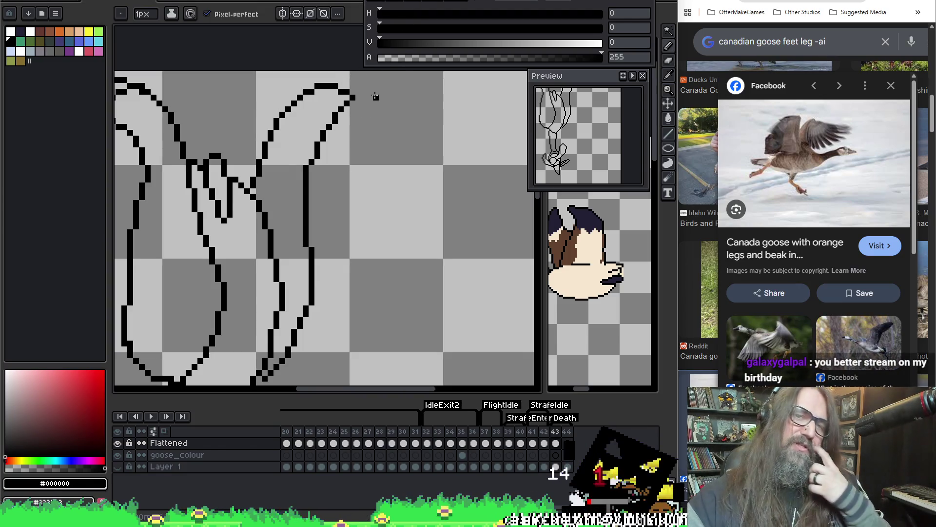
key(space)
mouse_move(374, 94)
mouse_down()
mouse_move(411, 161)
mouse_move(374, 183)
mouse_move(392, 193)
mouse_up()
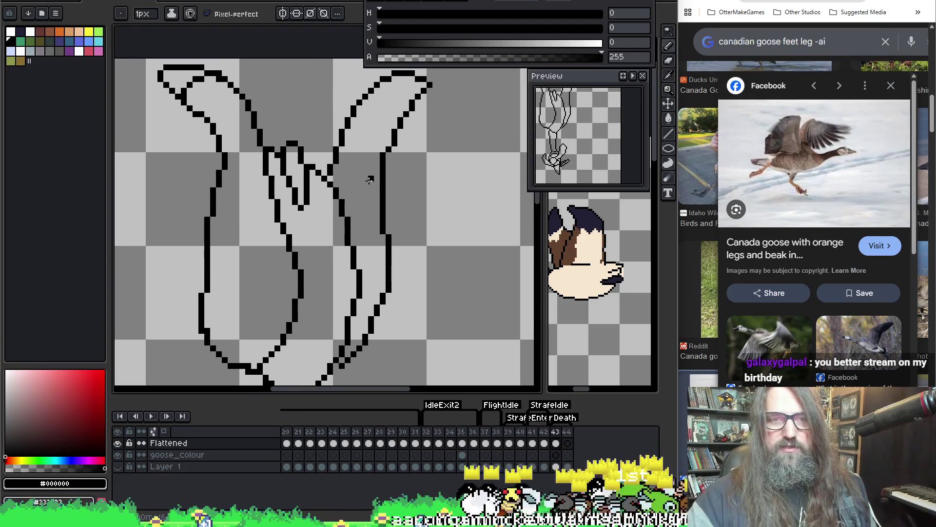
scroll(370, 180, down, 2)
scroll(360, 161, up, 2)
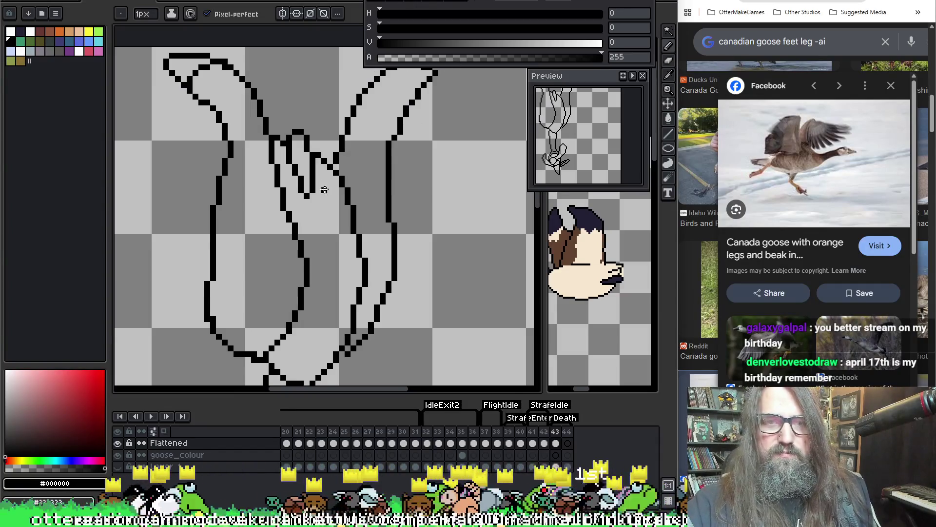
mouse_move(324, 190)
mouse_down()
mouse_move(324, 118)
mouse_move(343, 160)
mouse_move(336, 195)
mouse_move(328, 195)
mouse_move(334, 147)
mouse_move(331, 167)
mouse_up()
key(e)
key(b)
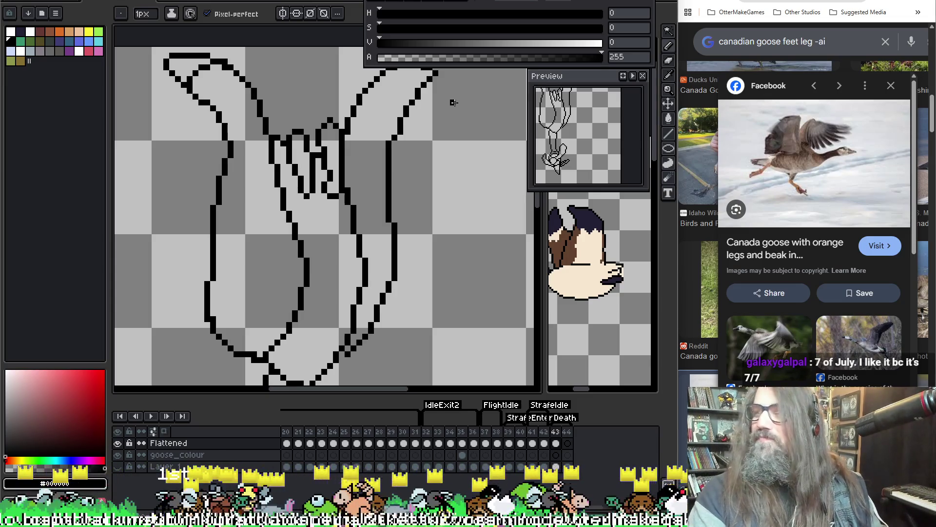
scroll(346, 228, down, 3)
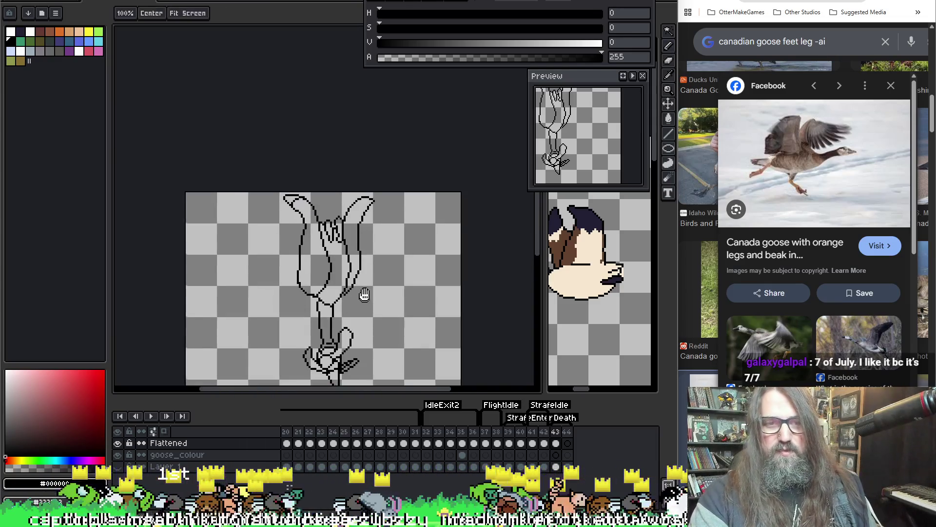
Add single black pixels at the feather tips along the feather row.
scroll(327, 151, up, 3)
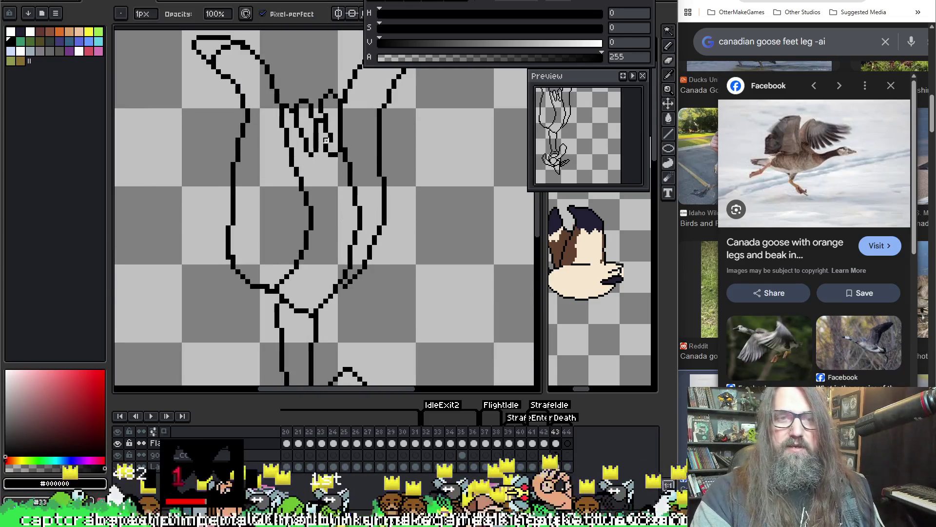
key(e)
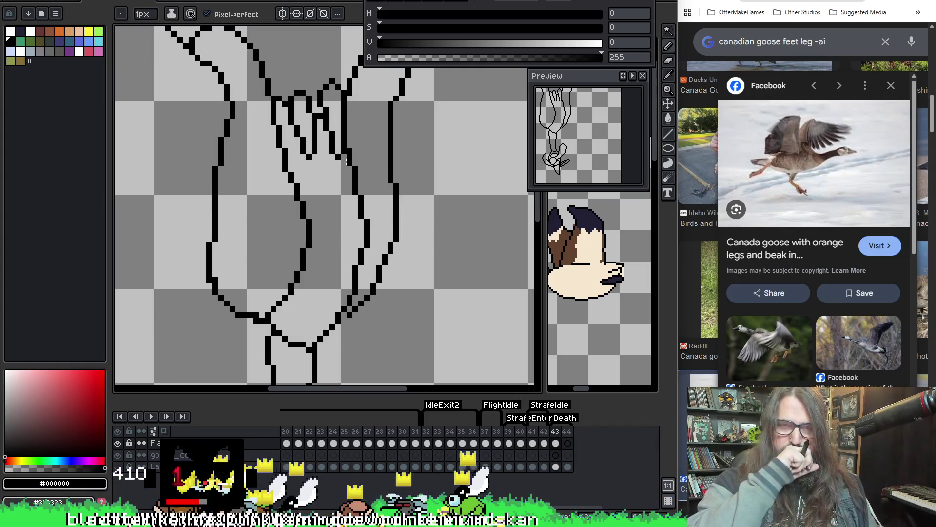
scroll(347, 162, up, 2)
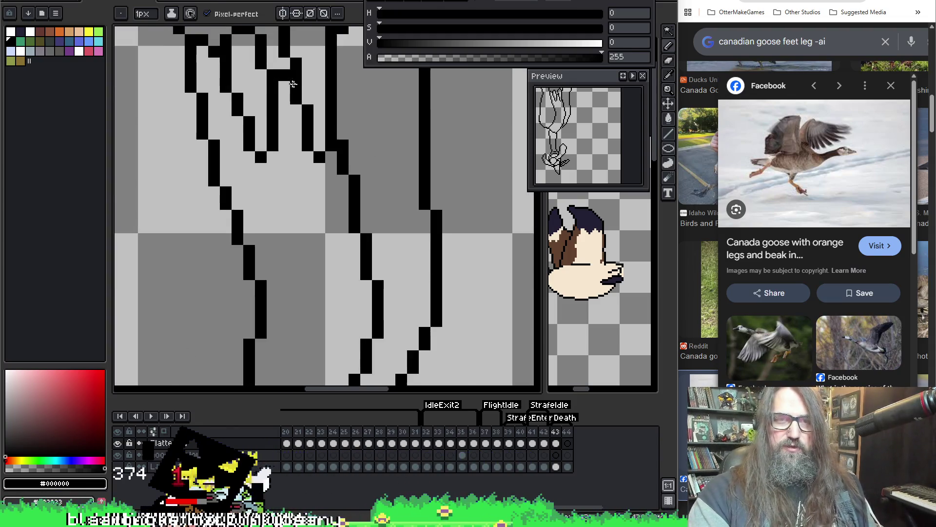
click(254, 158)
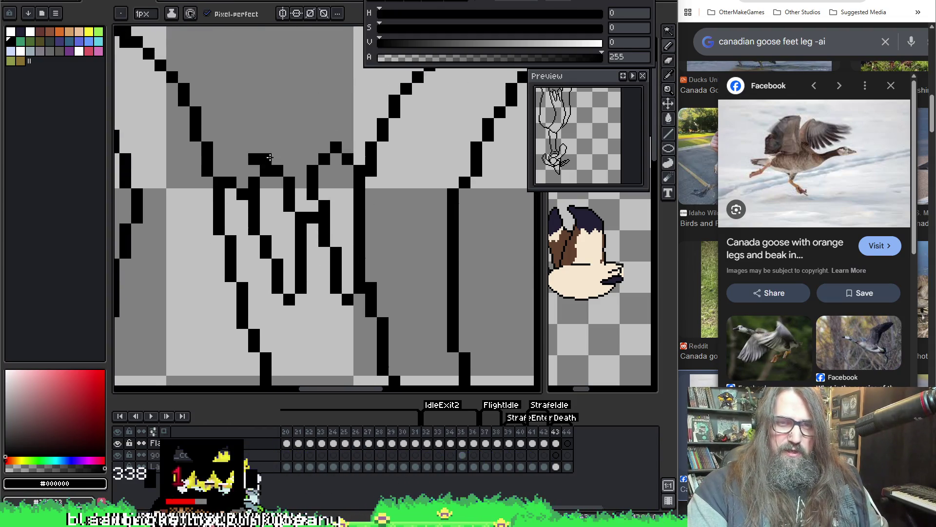
click(276, 148)
click(289, 169)
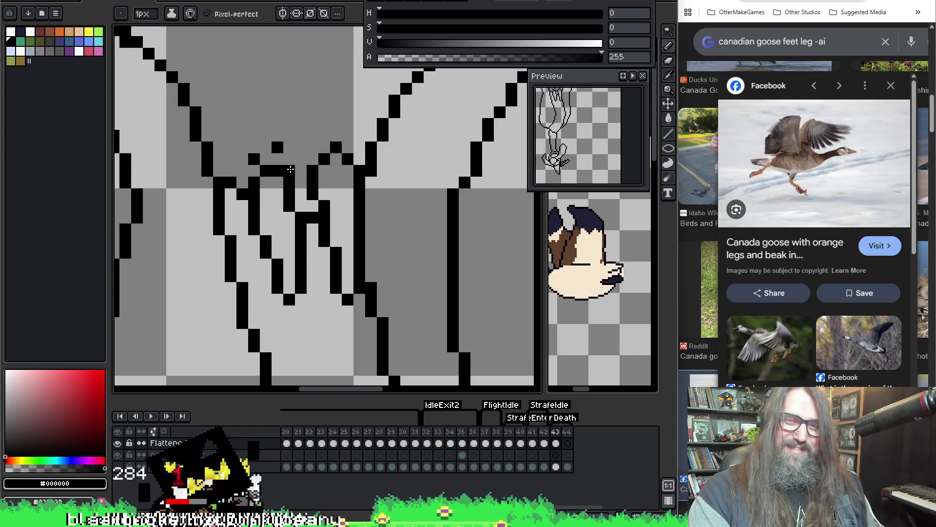
click(289, 158)
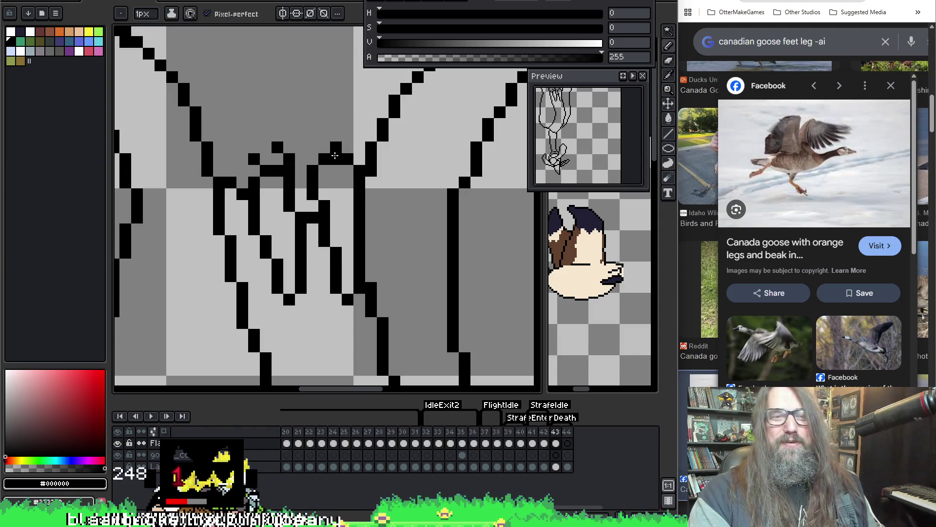
click(313, 149)
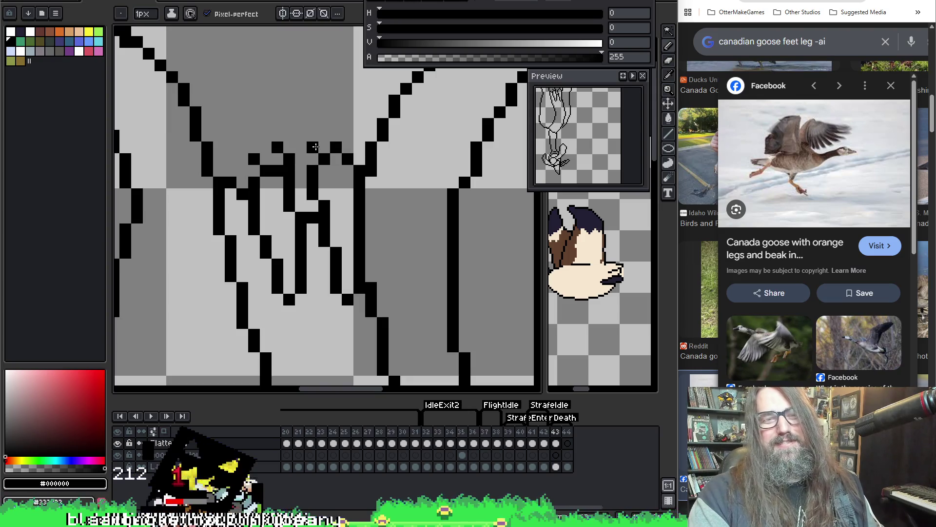
click(336, 136)
click(336, 159)
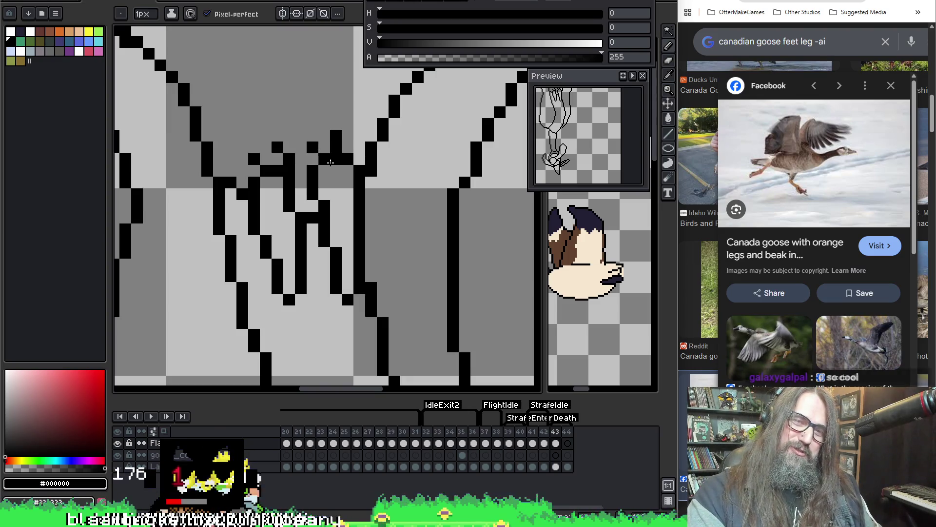
click(347, 147)
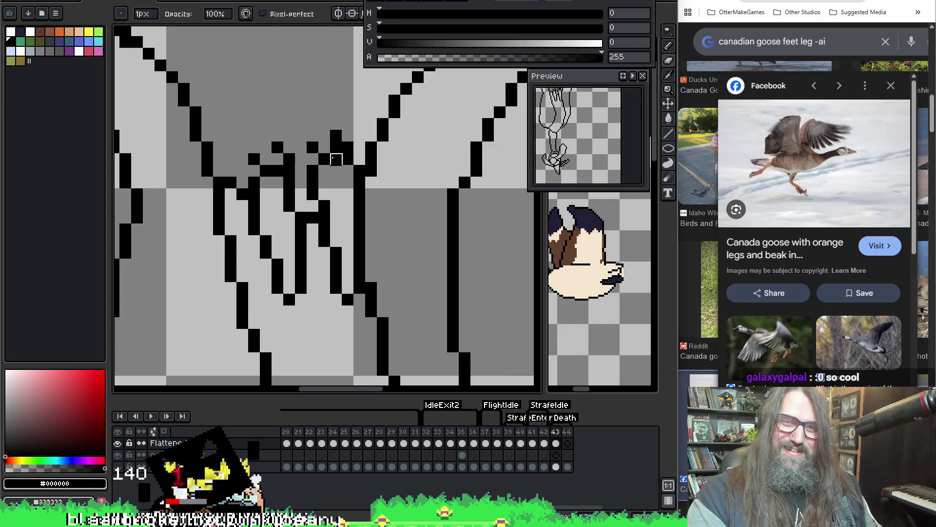
key(ctrl)
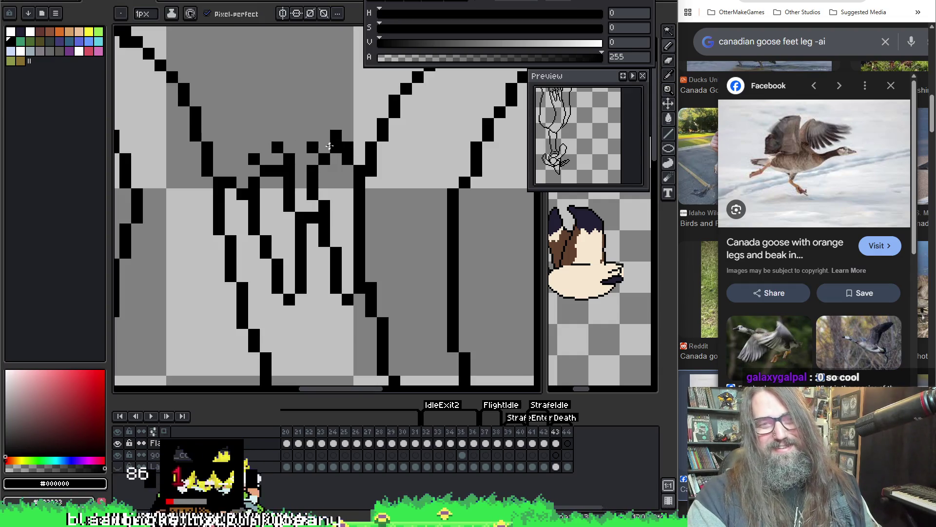
Shift stray outline pixels one step so the feather-line tops join in zigzags.
click(324, 147)
right_click(324, 158)
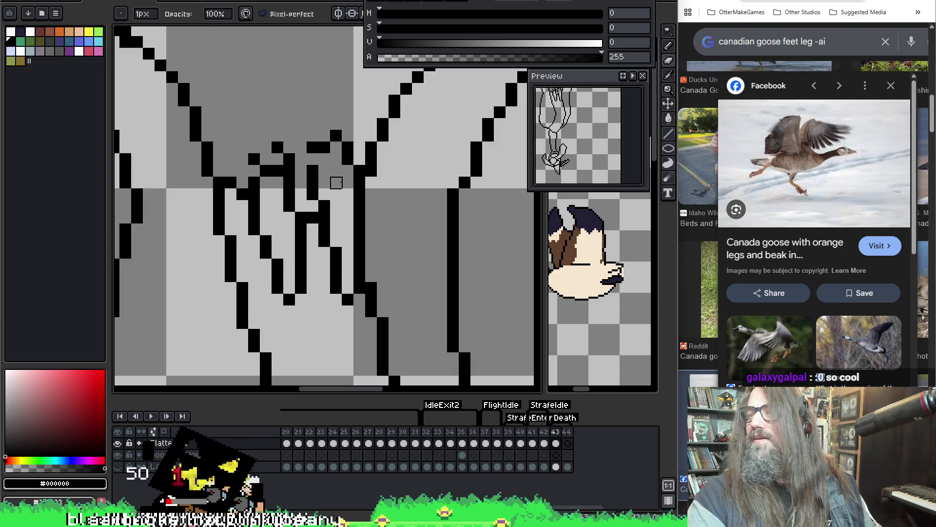
key(ctrl+z)
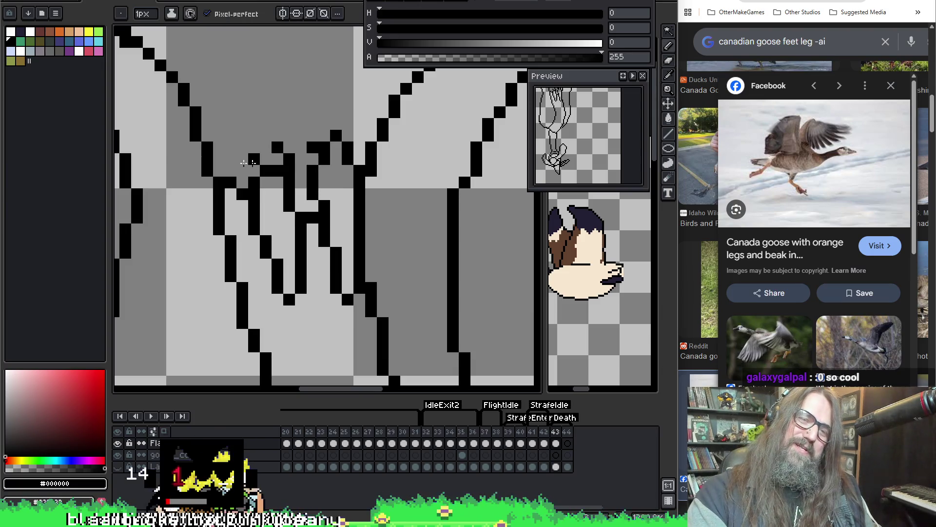
right_click(314, 146)
click(313, 135)
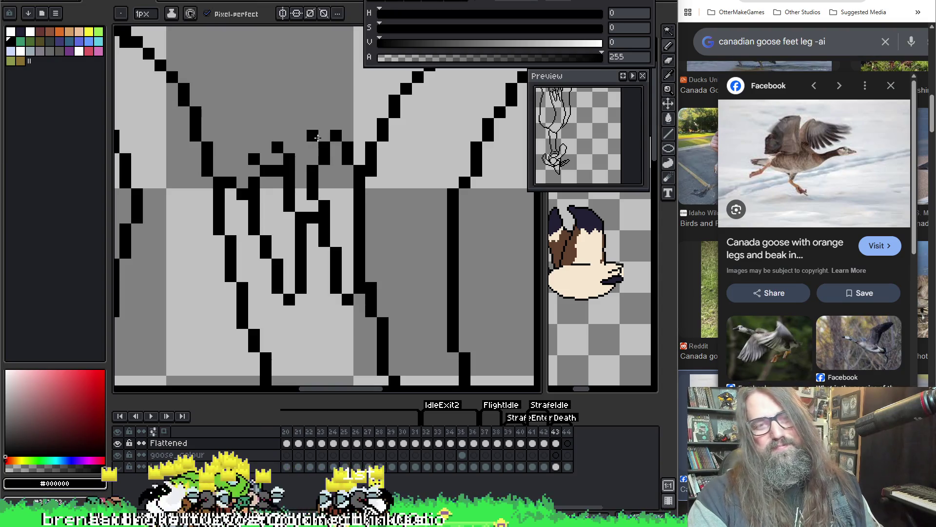
click(348, 135)
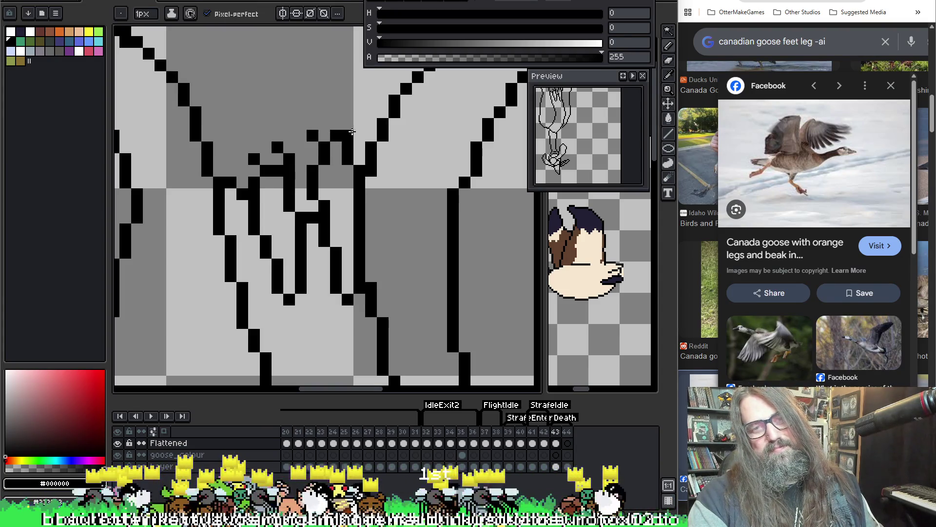
click(359, 135)
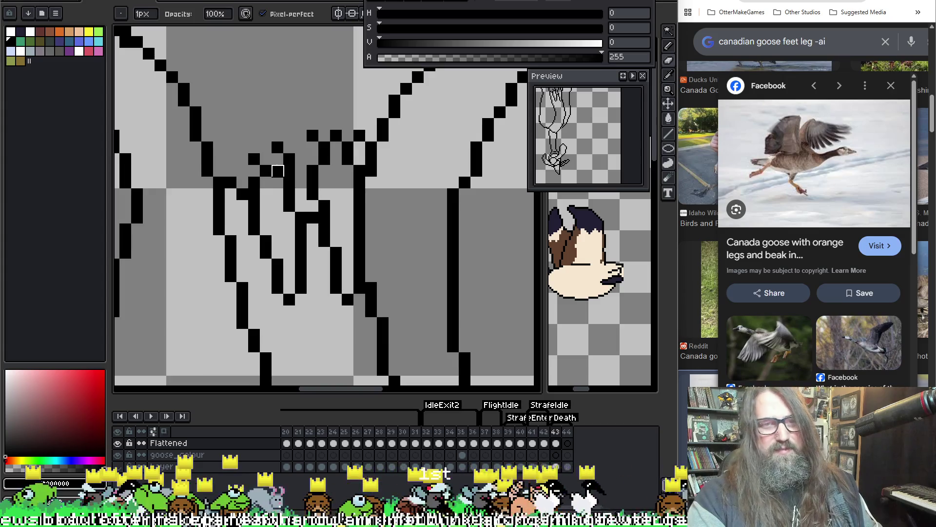
right_click(266, 170)
click(266, 159)
click(254, 171)
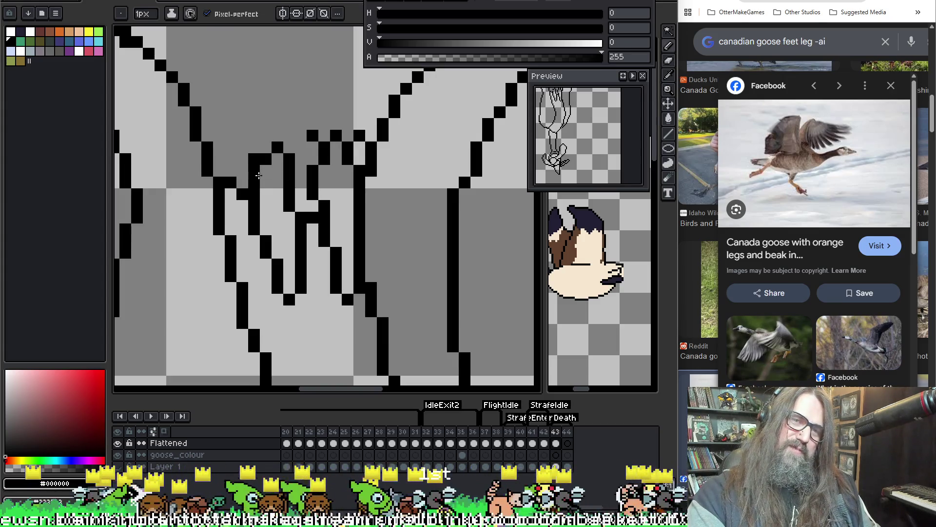
right_click(254, 159)
Compare frame 43 with its neighbouring frames' poses, then zoom in on the upper body.
scroll(290, 219, down, 5)
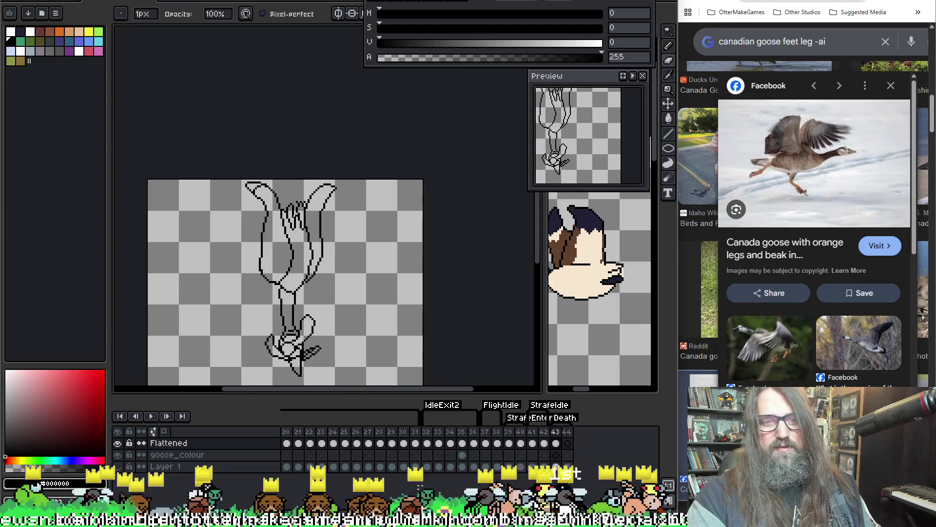
drag(334, 285, 370, 204)
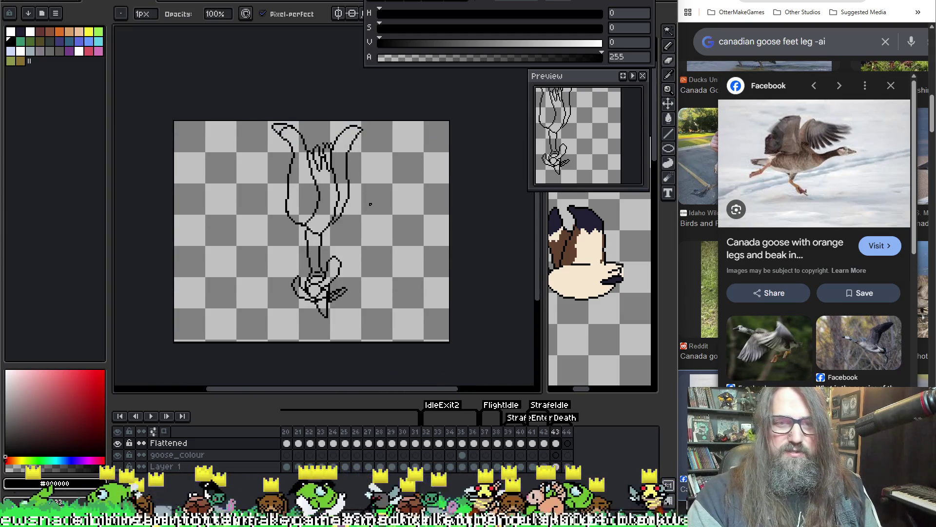
key(Right)
key(Left)
key(Left)
key(Right)
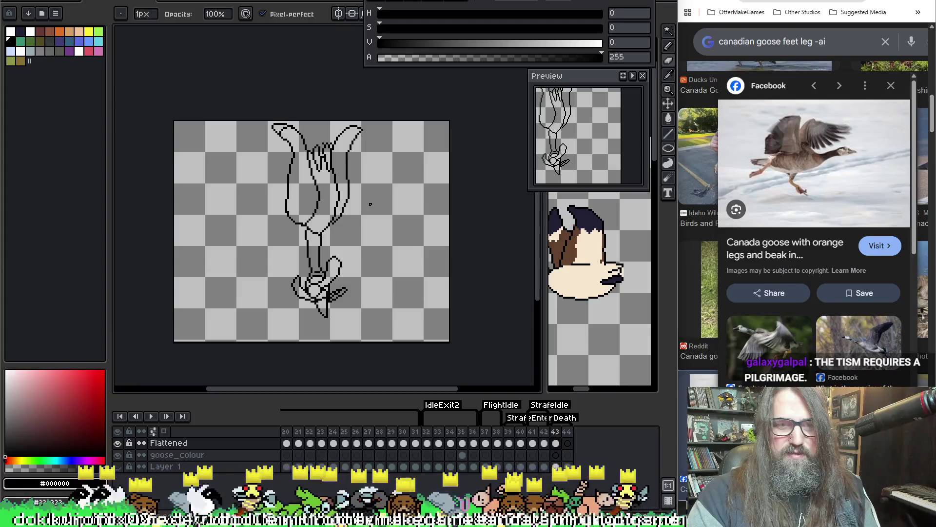
scroll(309, 195, up, 1)
key(Right)
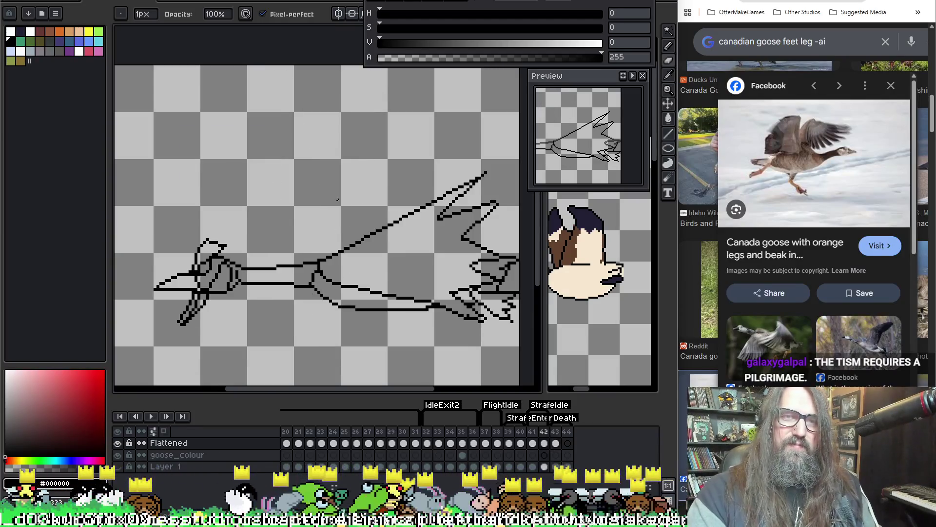
key(Left)
scroll(308, 195, up, 2)
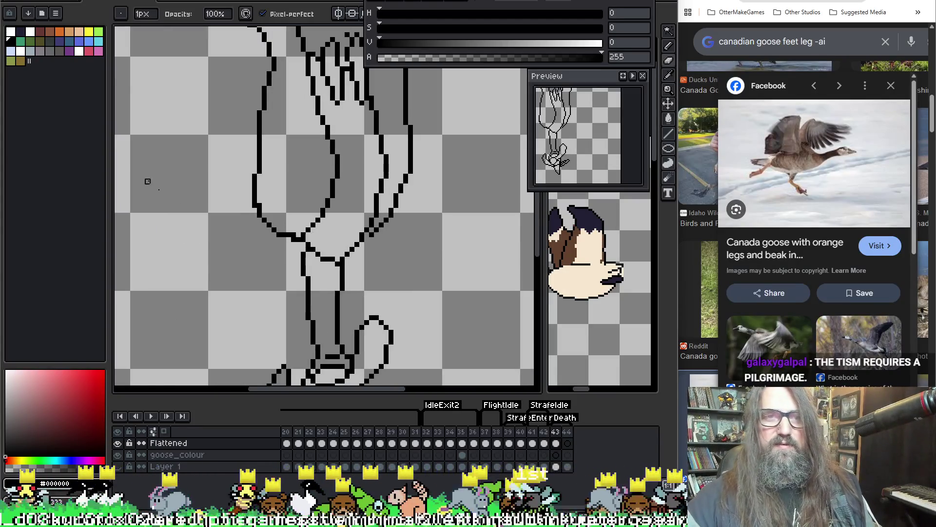
mouse_move(148, 181)
mouse_down()
mouse_move(203, 174)
mouse_move(307, 190)
mouse_move(257, 227)
mouse_up()
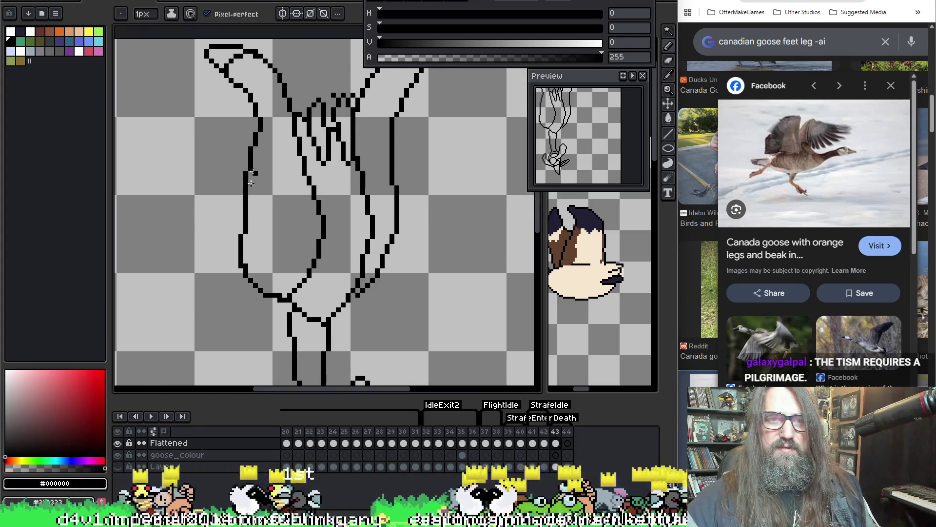
Try drawing an inner line down the goose's body, undo it, and fit the drawing in view.
key(b)
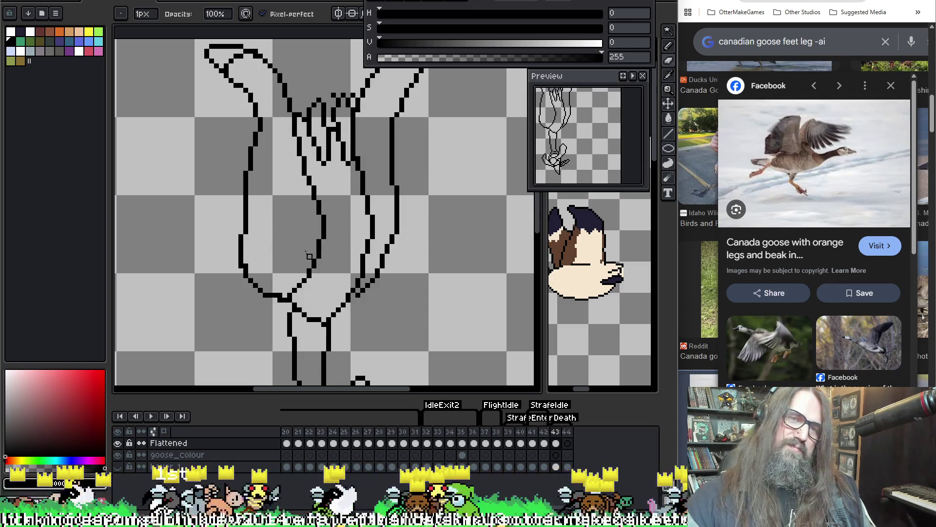
key(e)
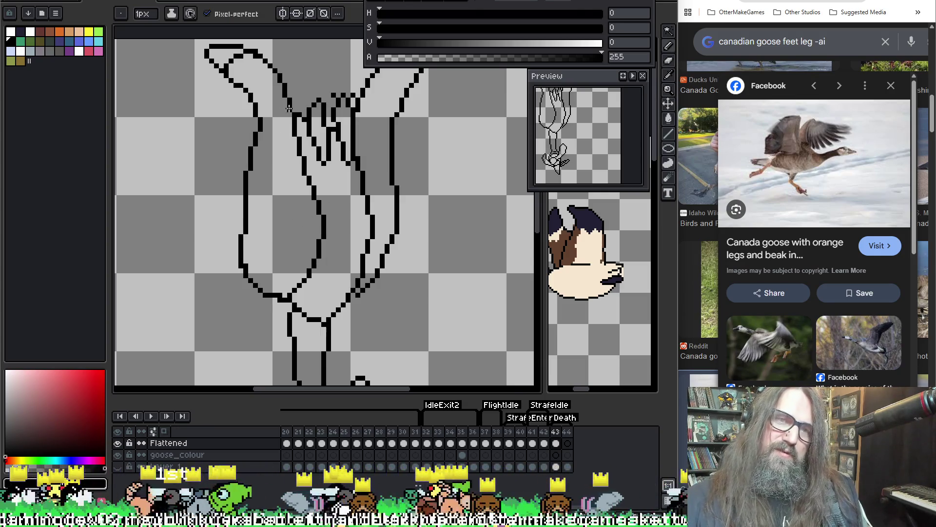
drag(289, 108, 323, 217)
key(ctrl+z)
key(b)
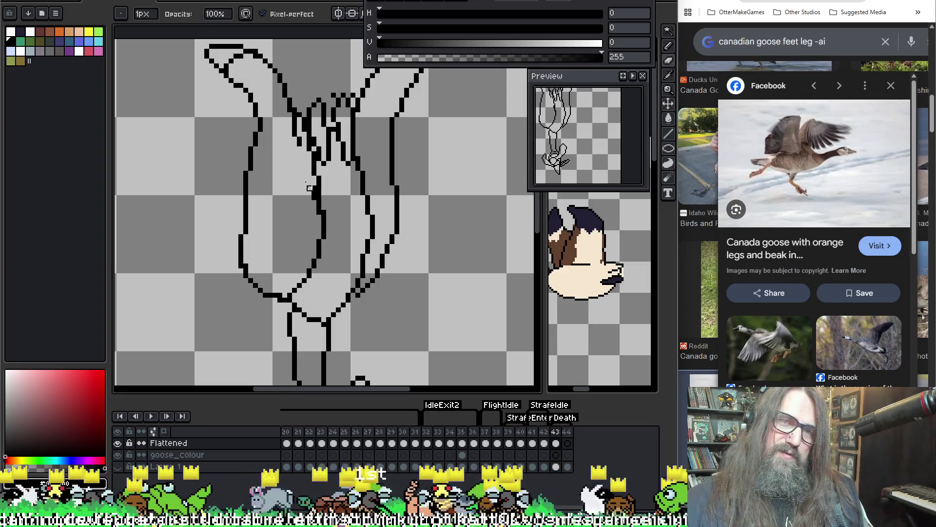
key(ctrl+z)
key(ctrl+z)
key(ctrl+z)
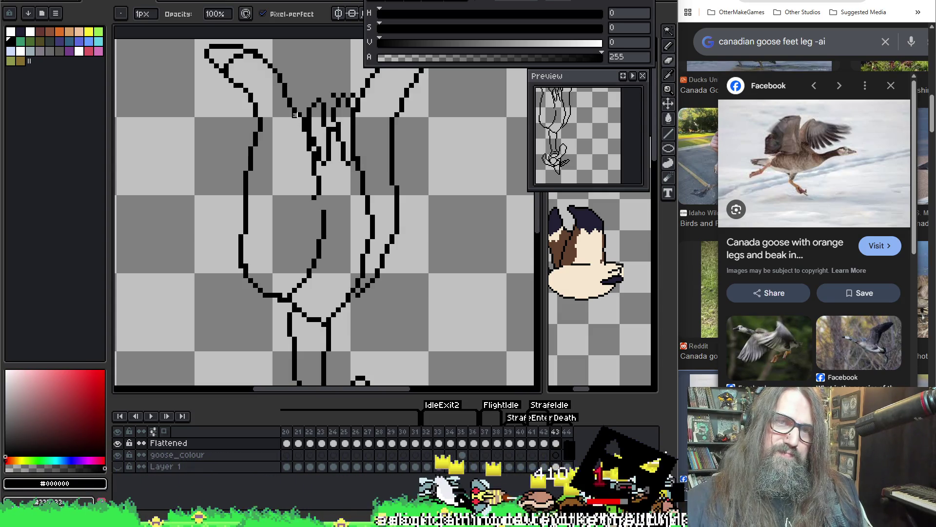
key(e)
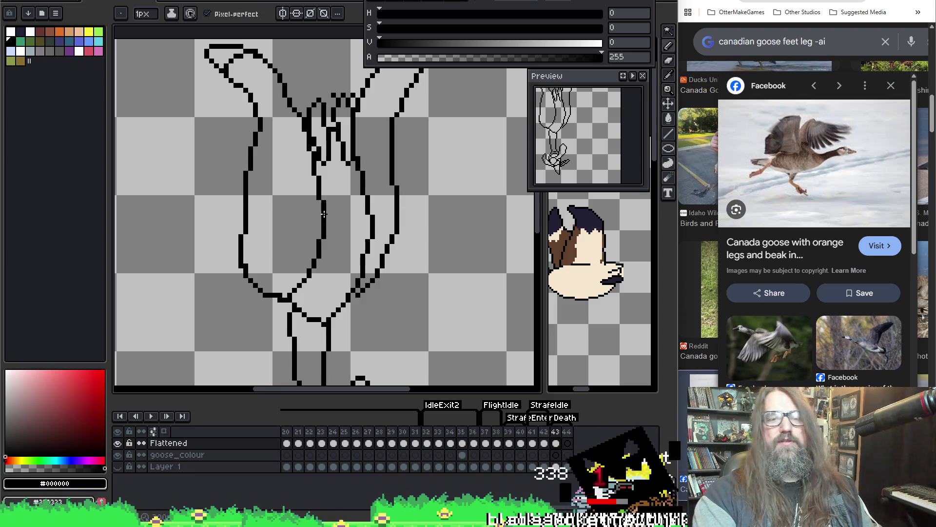
scroll(323, 214, down, 2)
mouse_move(323, 214)
mouse_down()
mouse_move(372, 193)
mouse_move(365, 221)
mouse_move(379, 259)
mouse_up()
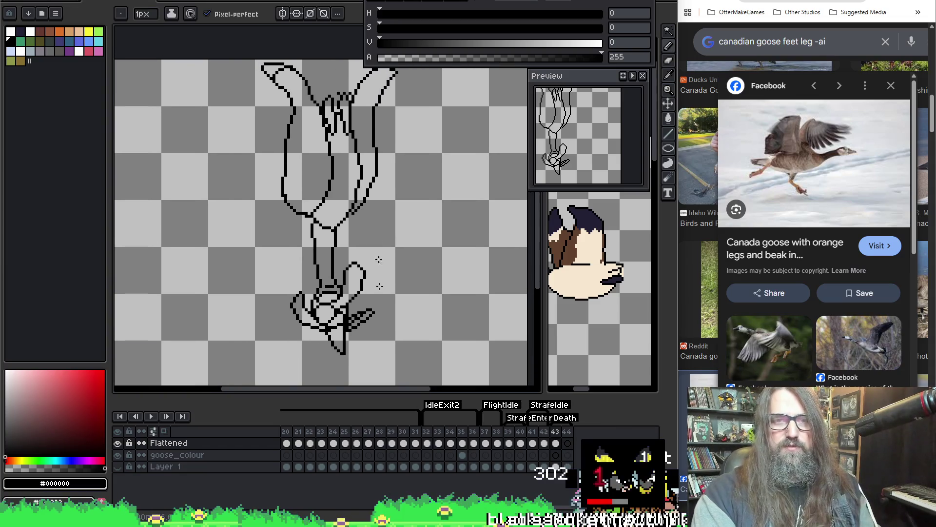
Look over the goose drawings in frames 43 and 44.
click(556, 443)
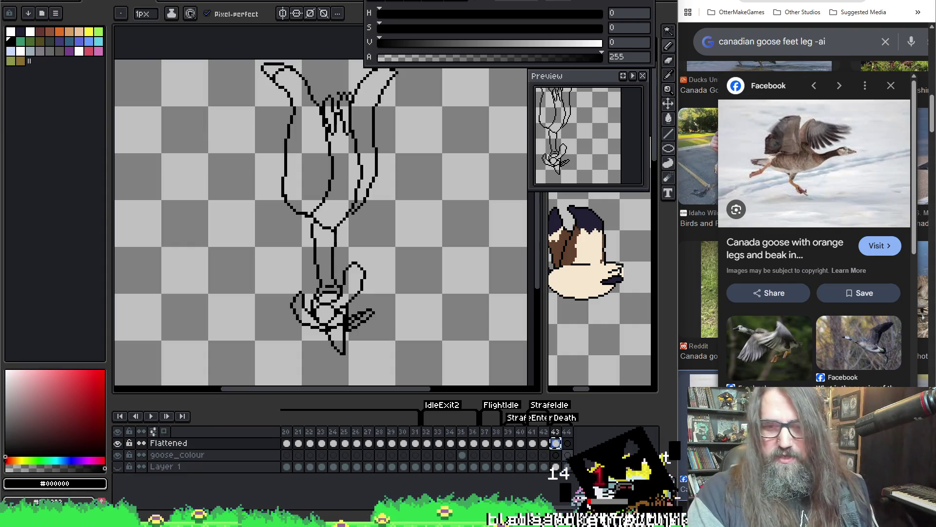
click(568, 443)
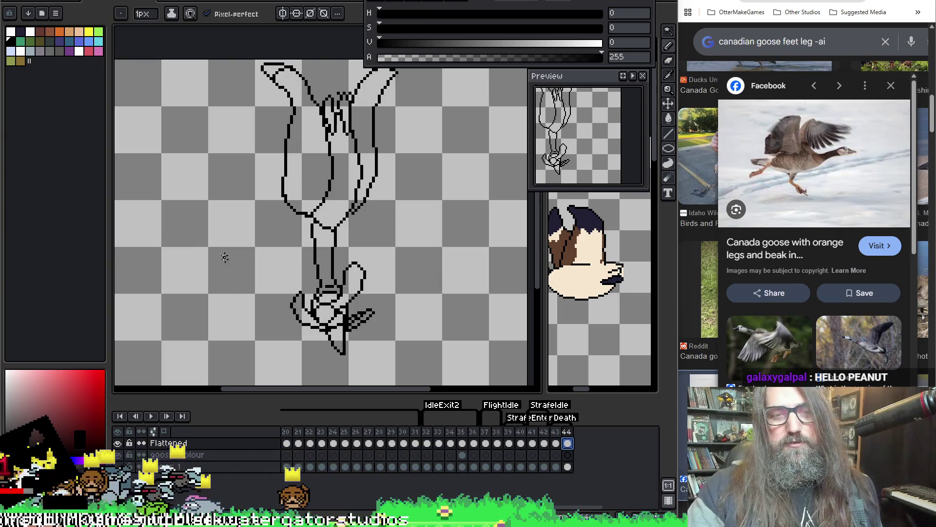
scroll(290, 185, up, 3)
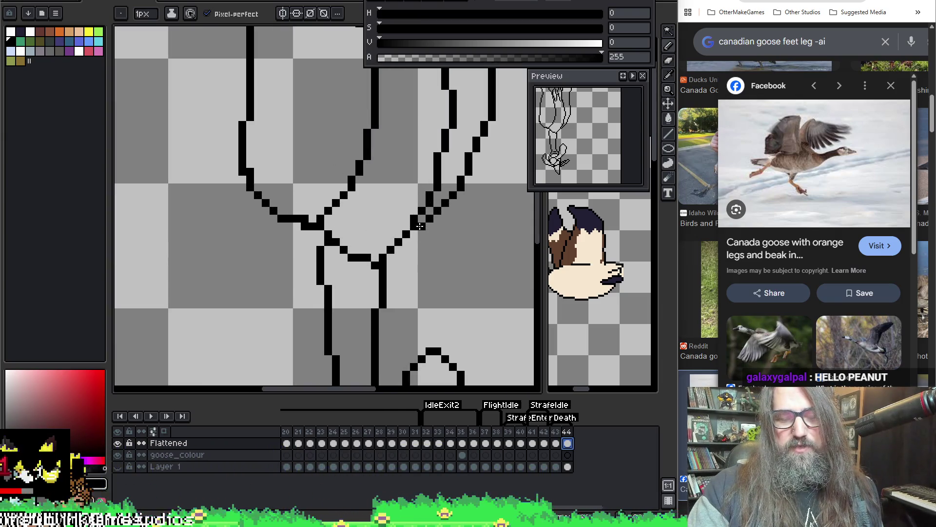
scroll(419, 226, down, 3)
scroll(356, 233, up, 3)
key(e)
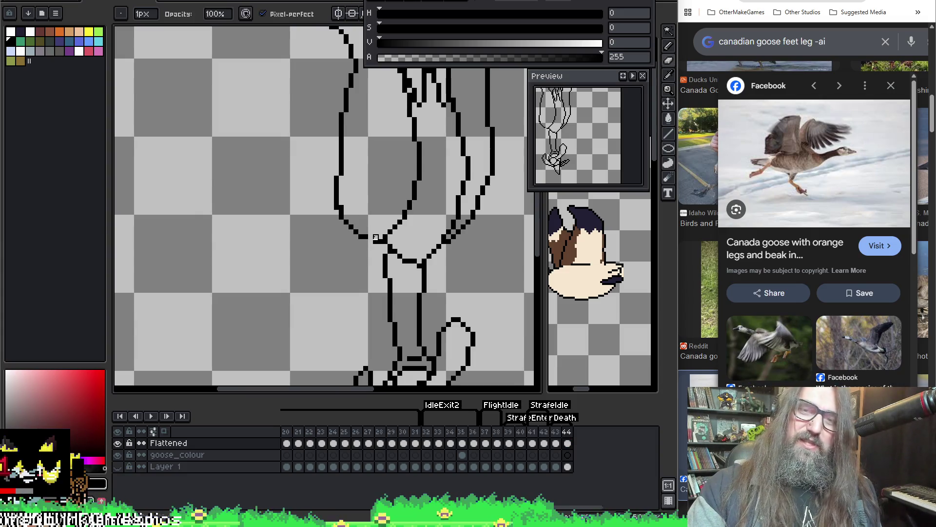
key(b)
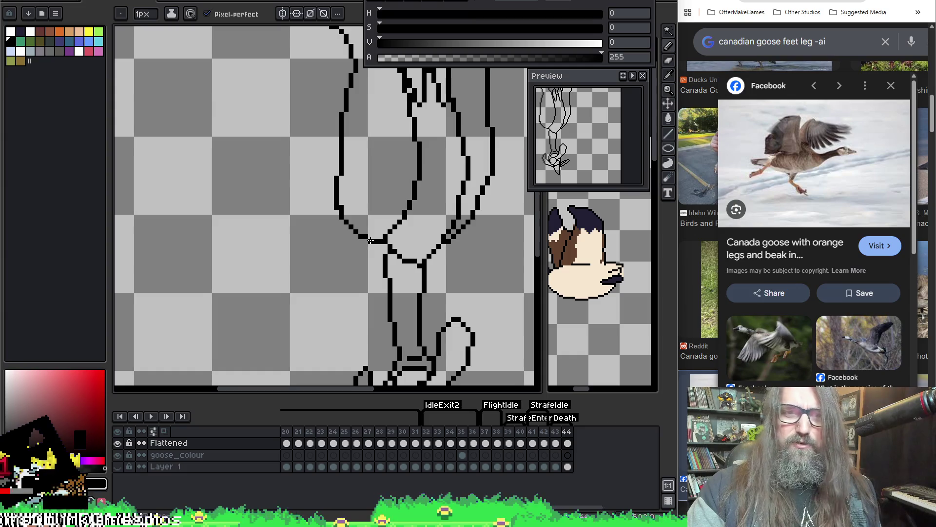
key(e)
scroll(341, 207, down, 3)
scroll(341, 207, up, 2)
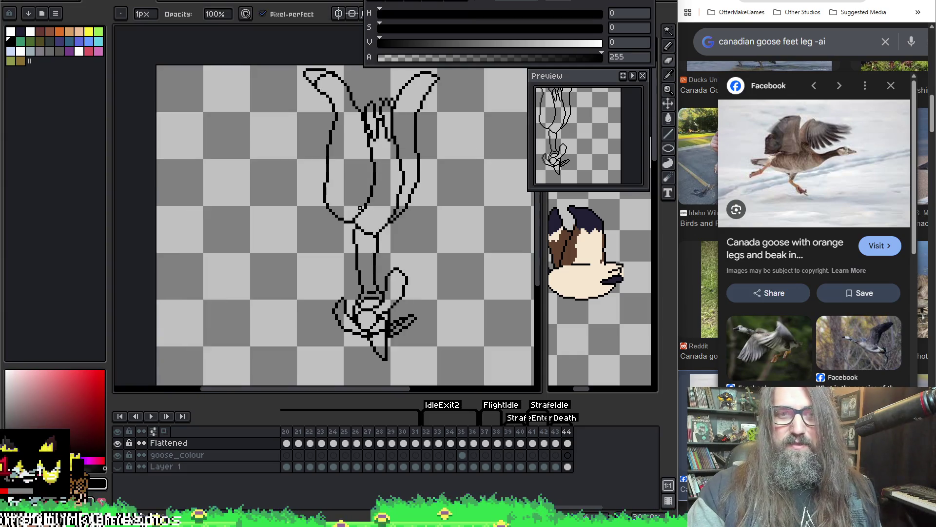
scroll(379, 309, down, 1)
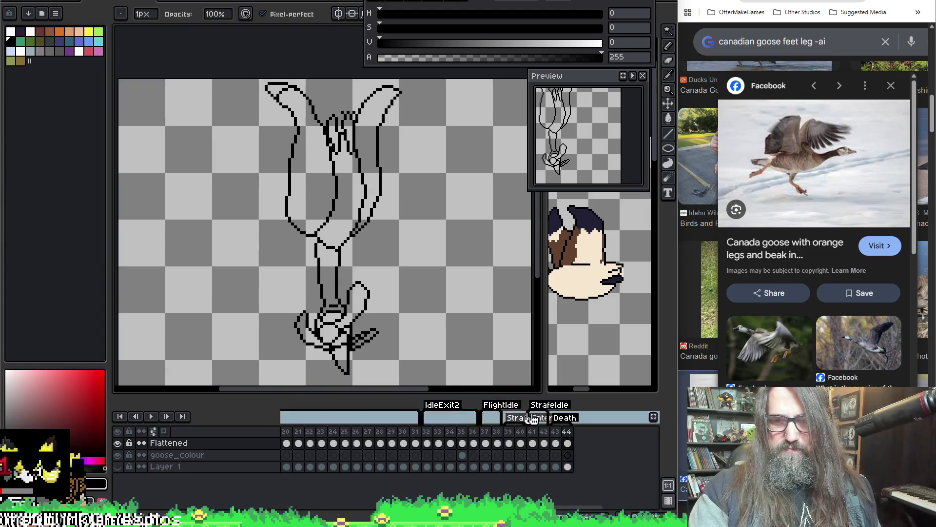
Move frame 44's goose right to line up with frame 43's onion-skin ghost.
click(568, 443)
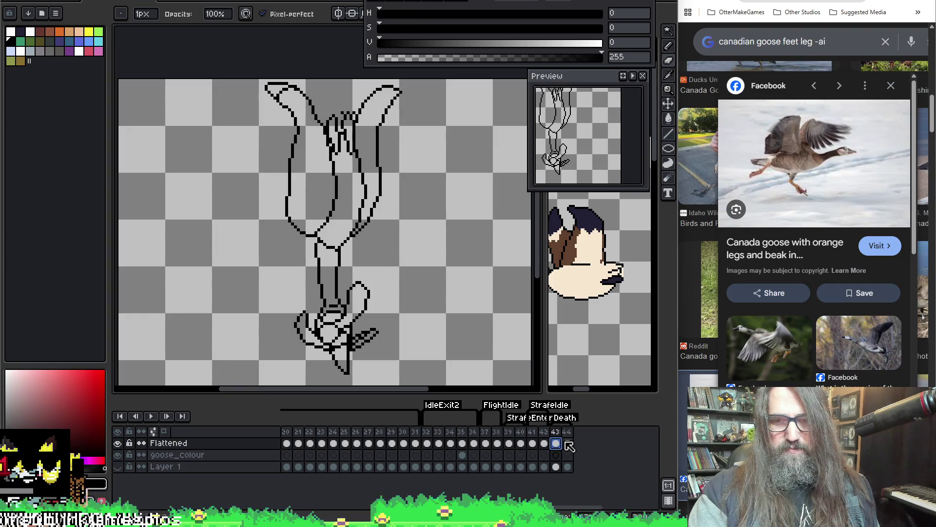
click(568, 443)
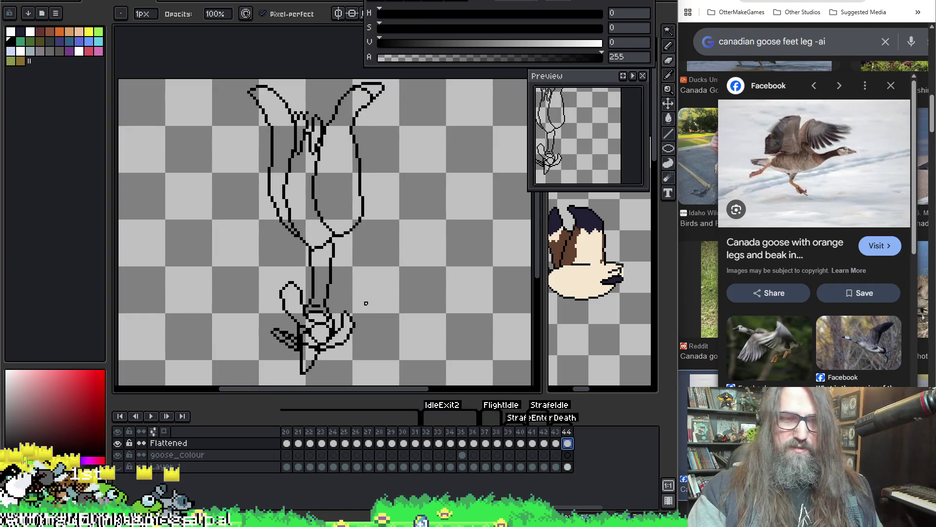
key(v)
mouse_move(365, 312)
mouse_down()
mouse_move(397, 318)
mouse_move(389, 316)
mouse_up()
key(F3)
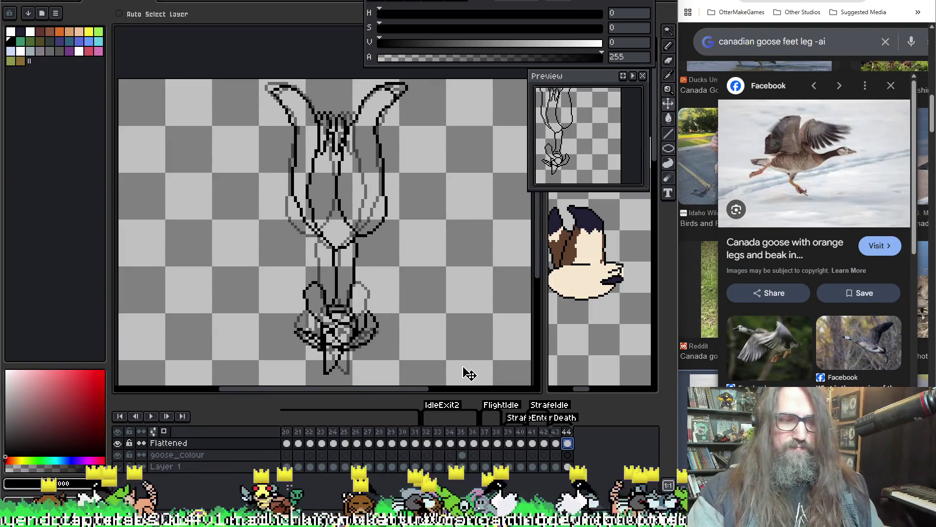
Play the animation to check the motion, then stop and return to frame 43.
key(Return)
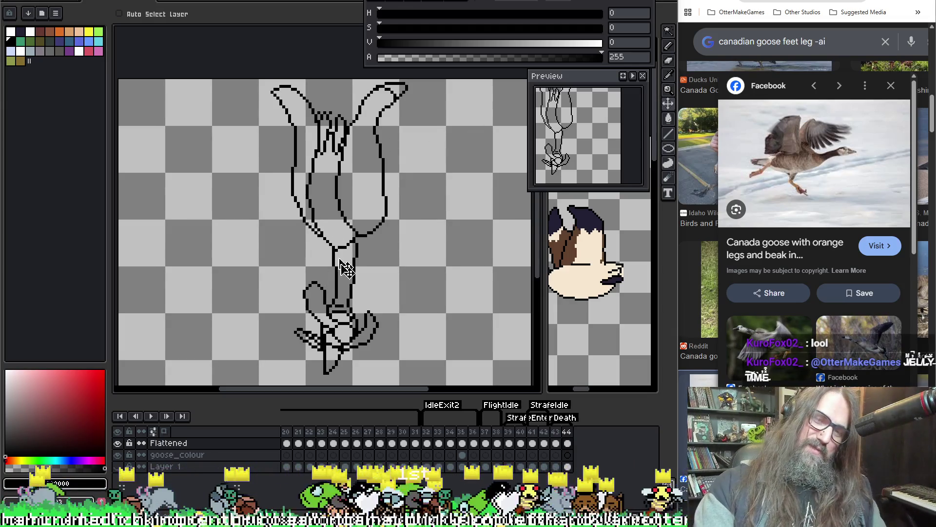
key(Return)
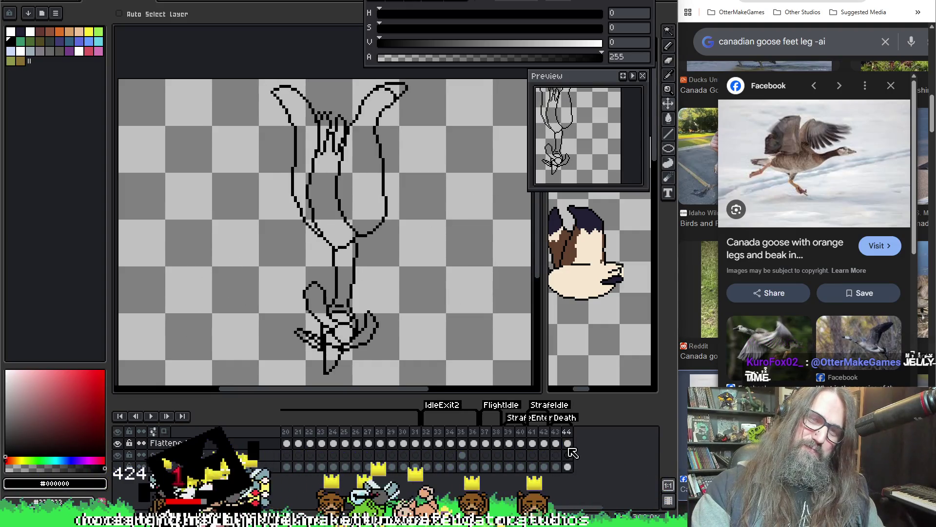
key(Return)
click(556, 466)
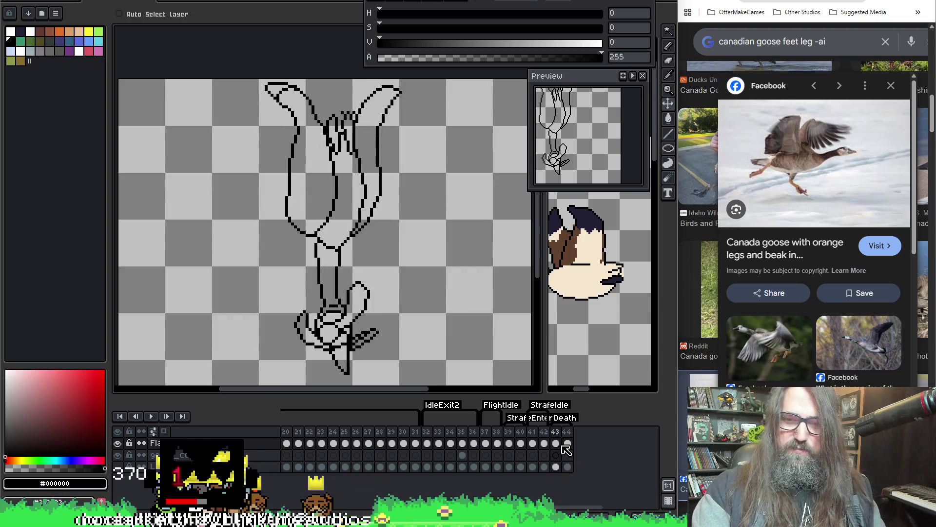
Insert a new frame 44 after frame 43, duplicating its reworked goose.
click(553, 488)
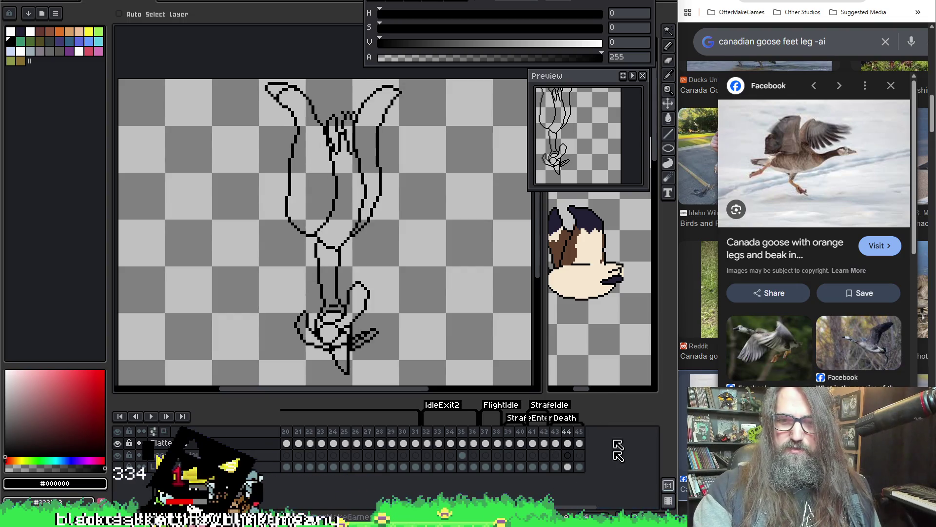
scroll(363, 195, up, 1)
scroll(382, 174, down, 1)
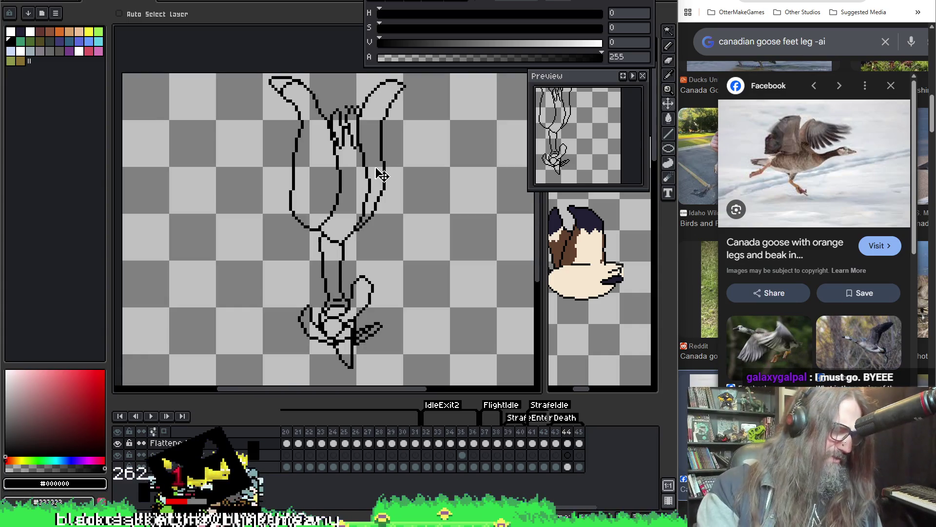
scroll(360, 222, up, 2)
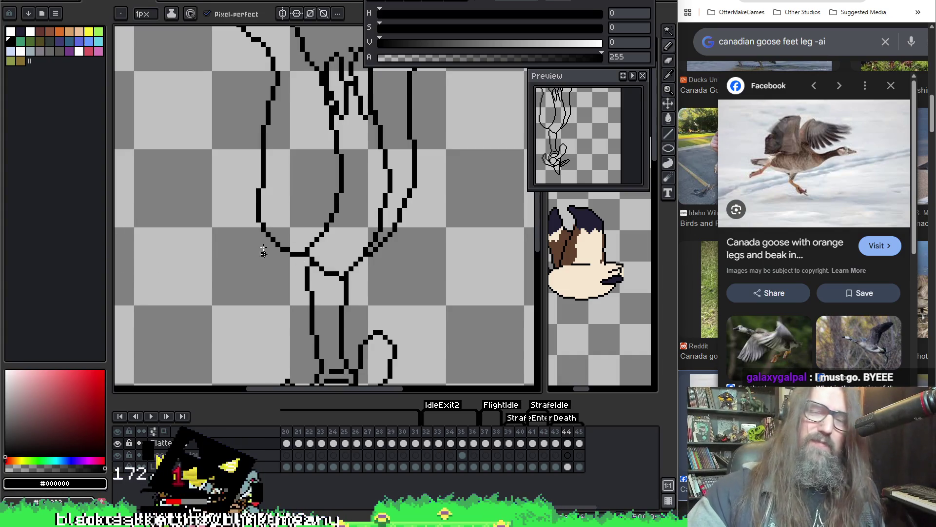
mouse_move(323, 240)
mouse_down()
mouse_move(361, 237)
mouse_move(312, 277)
mouse_up()
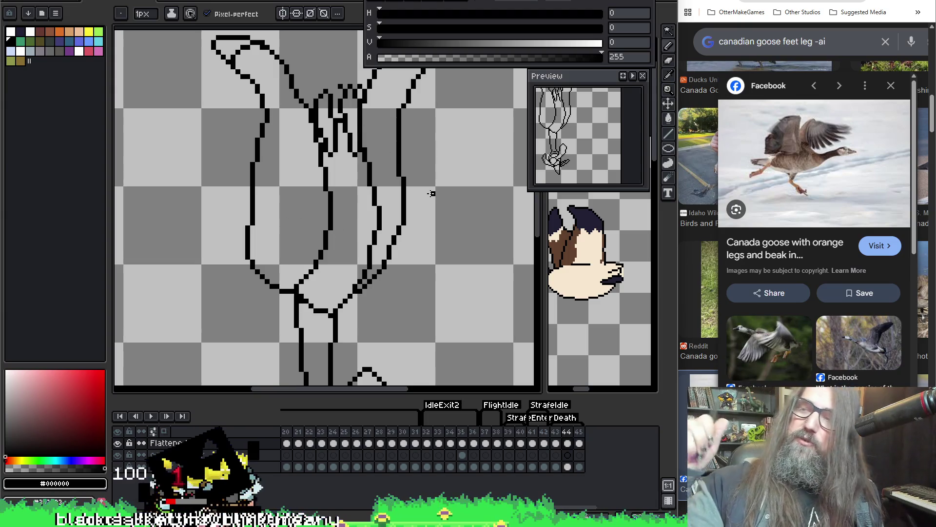
scroll(432, 193, up, 4)
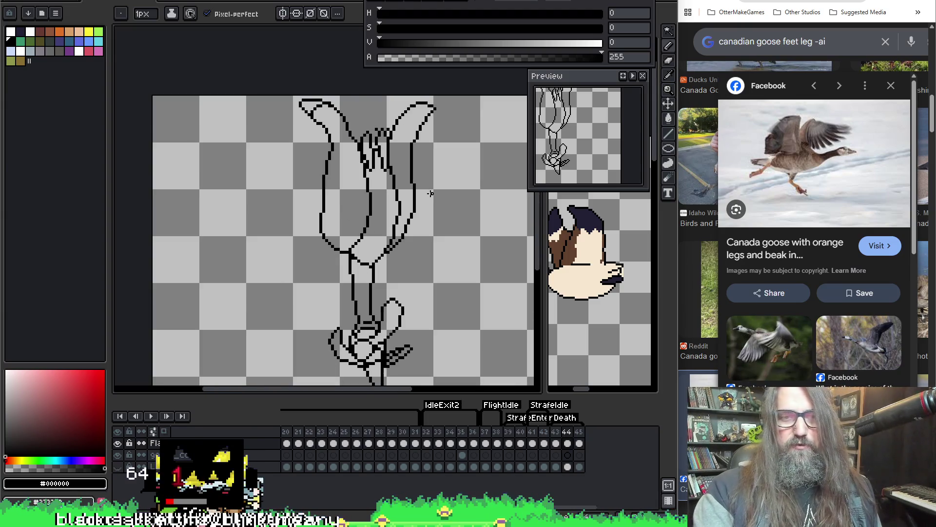
key(space)
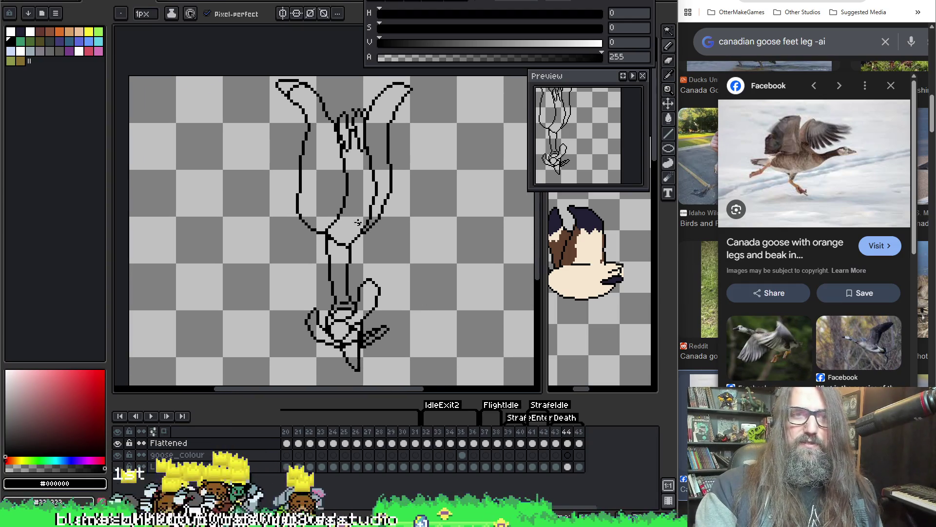
Play and stop the flight animation, then step between frames 43 and 44.
key(Return)
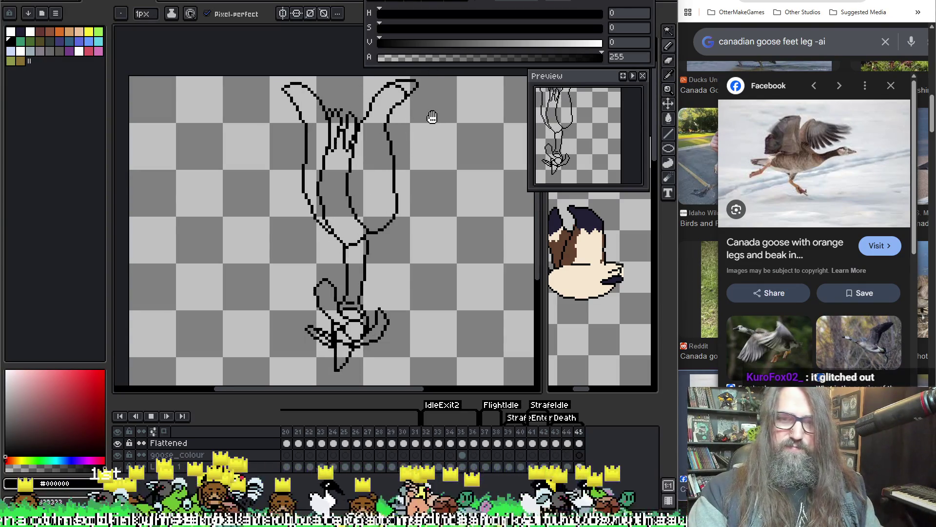
key(Return)
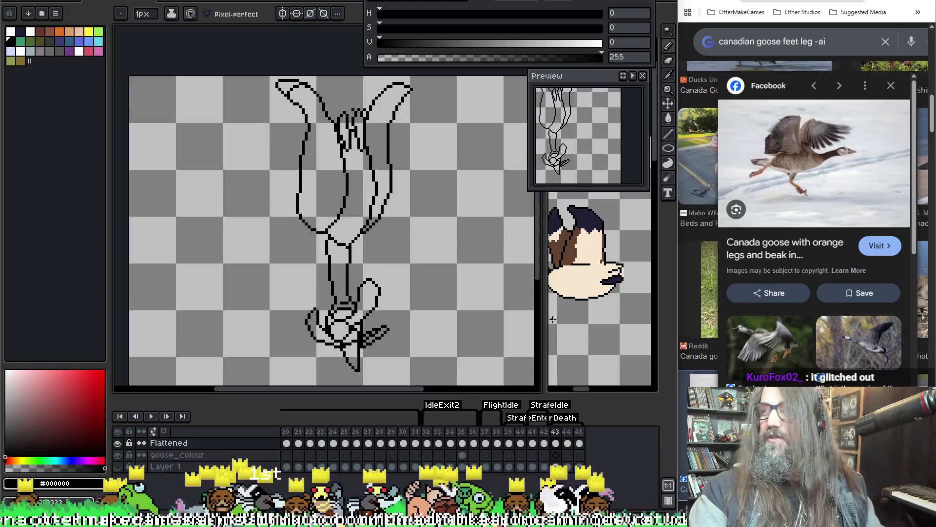
click(567, 443)
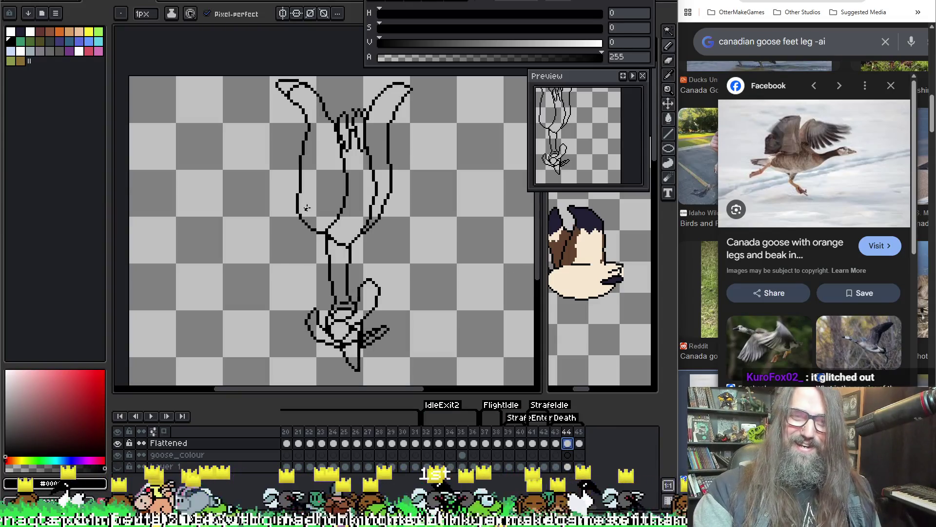
key(Right)
key(Left)
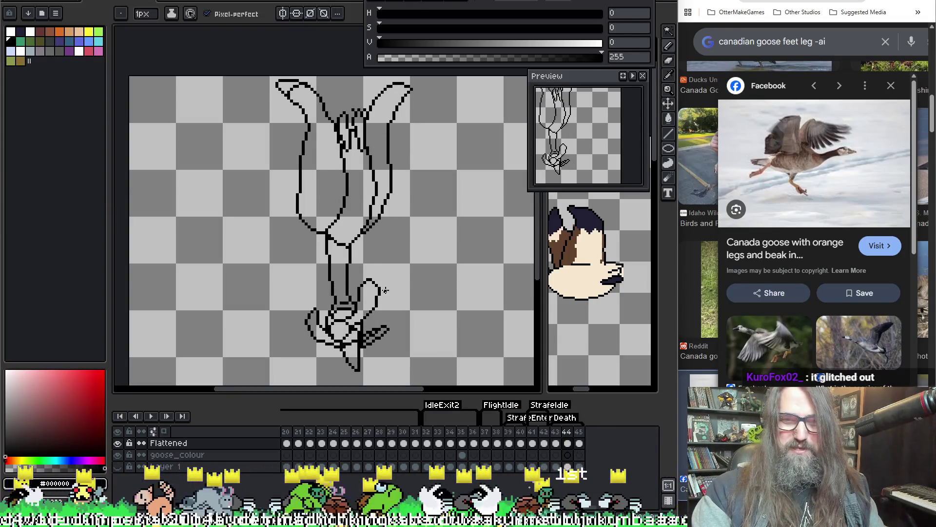
key(Right)
key(Left)
key(Left)
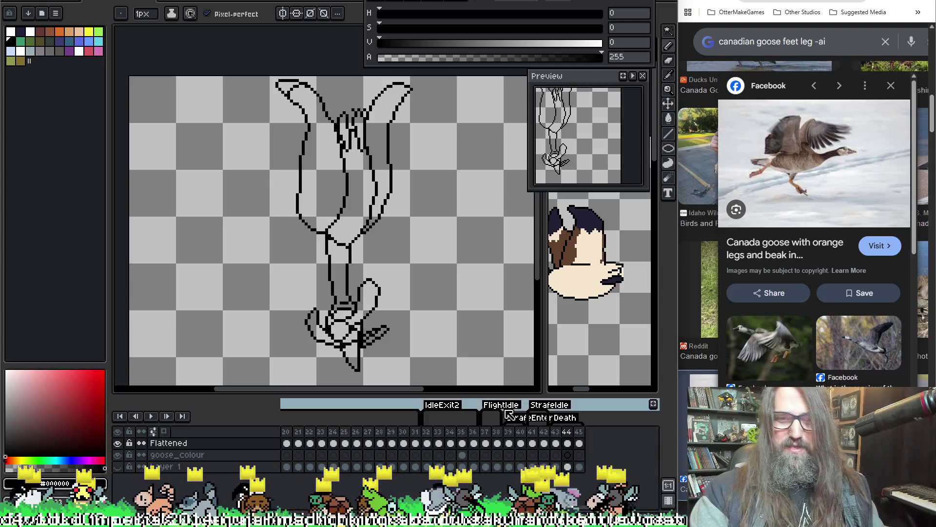
Clear frame 44 and, with onion skin on, sketch an oval body and two upward wing loops.
key(Delete)
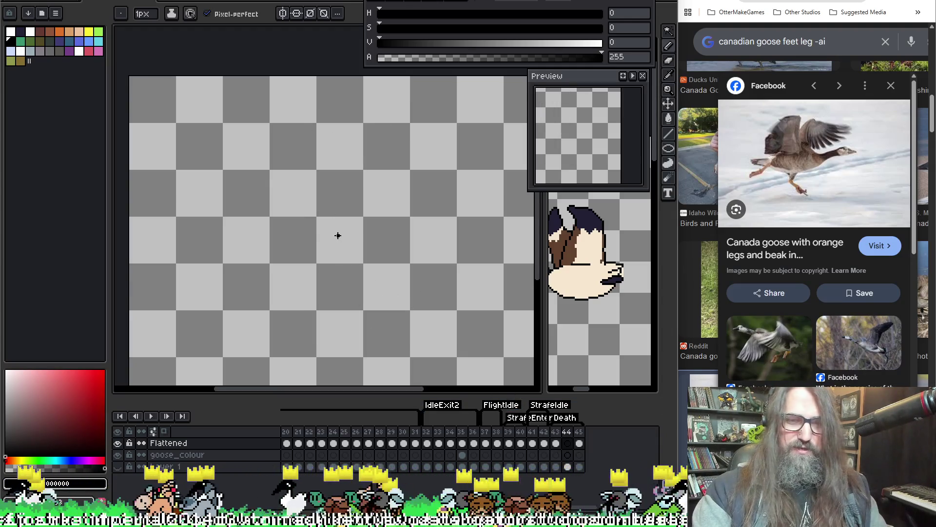
key(F3)
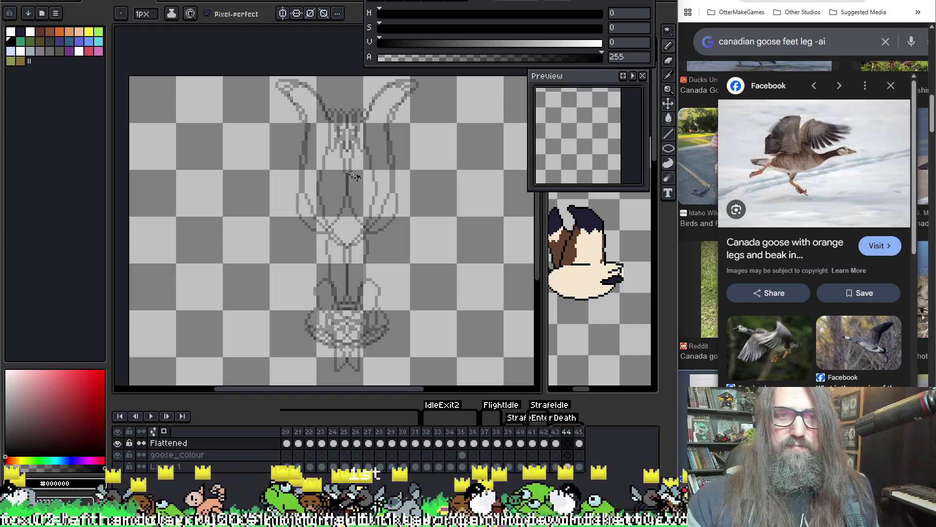
mouse_move(331, 130)
mouse_down()
mouse_move(315, 168)
mouse_move(318, 230)
mouse_move(341, 245)
mouse_move(383, 195)
mouse_move(364, 141)
mouse_move(326, 130)
mouse_up()
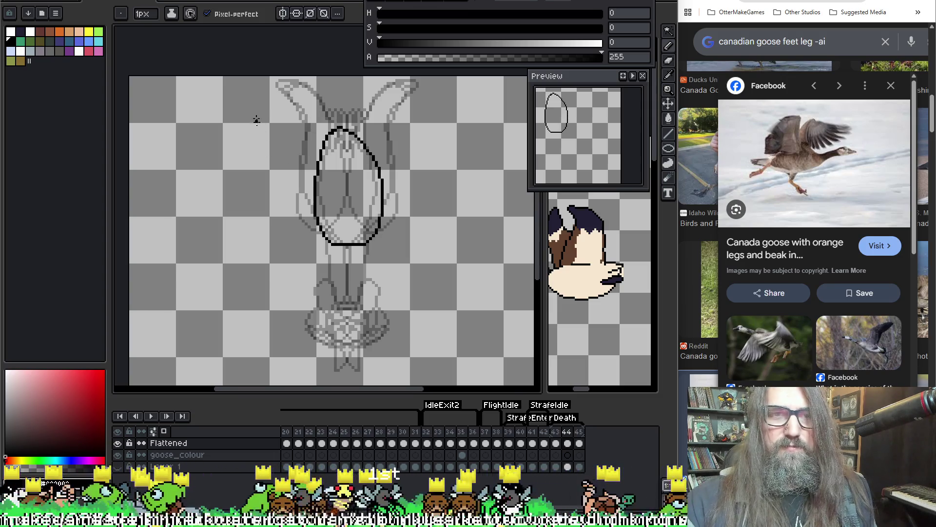
mouse_move(260, 92)
mouse_down()
mouse_move(254, 110)
mouse_move(277, 194)
mouse_move(324, 237)
mouse_up()
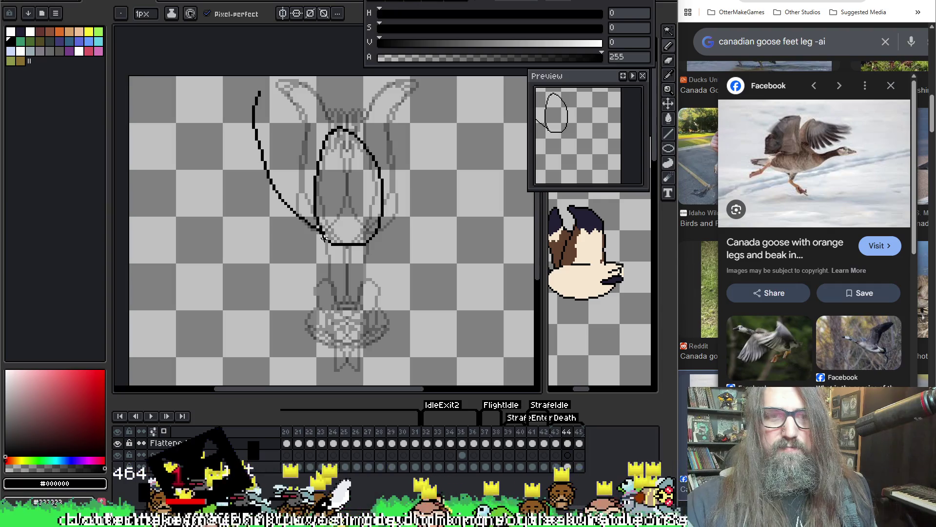
mouse_move(444, 97)
mouse_down()
mouse_move(428, 200)
mouse_move(385, 237)
mouse_move(360, 240)
mouse_up()
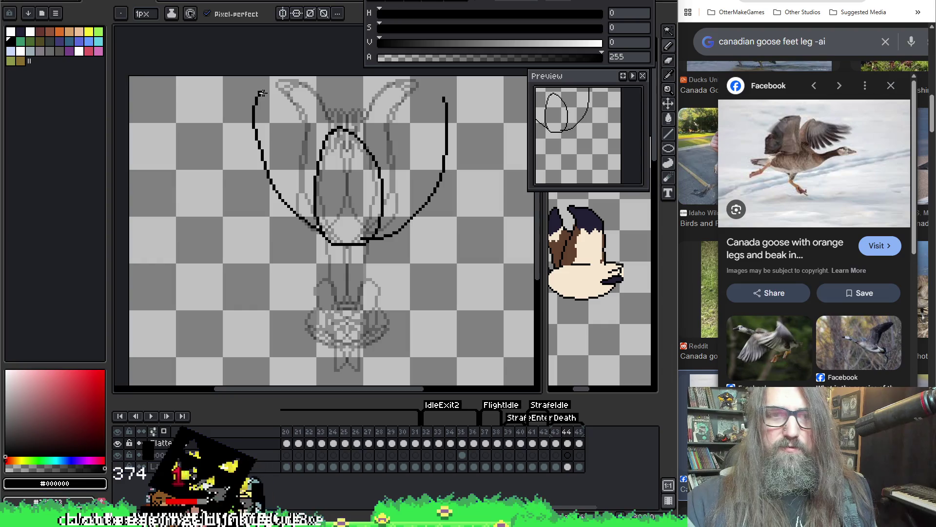
drag(261, 93, 299, 165)
key(ctrl+z)
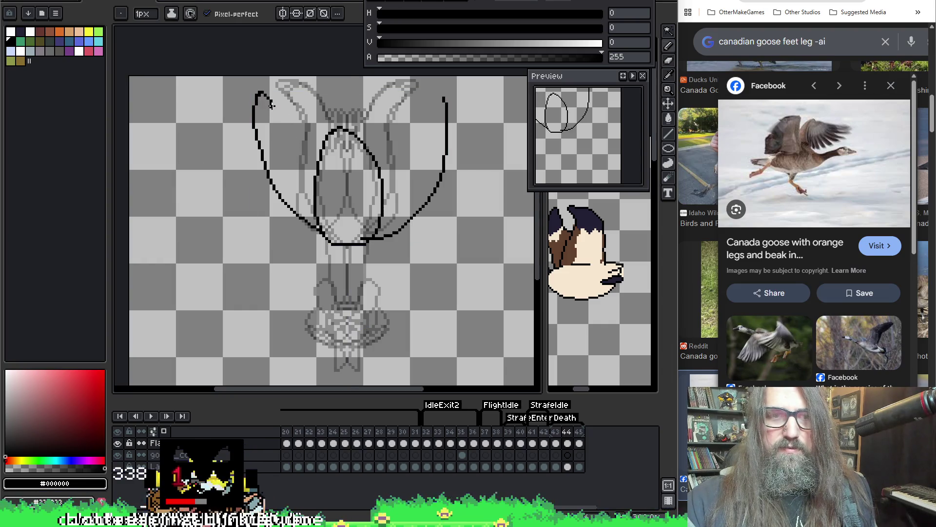
drag(272, 104, 290, 139)
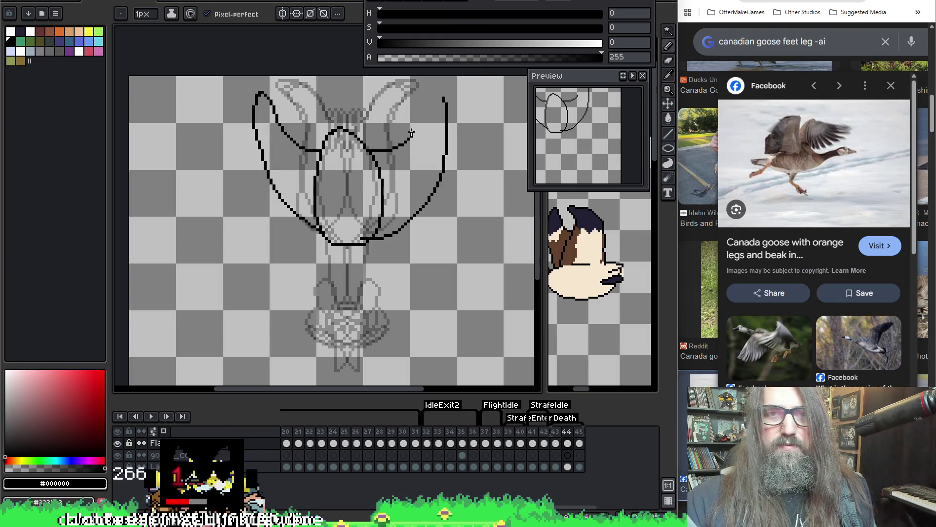
drag(411, 133, 421, 97)
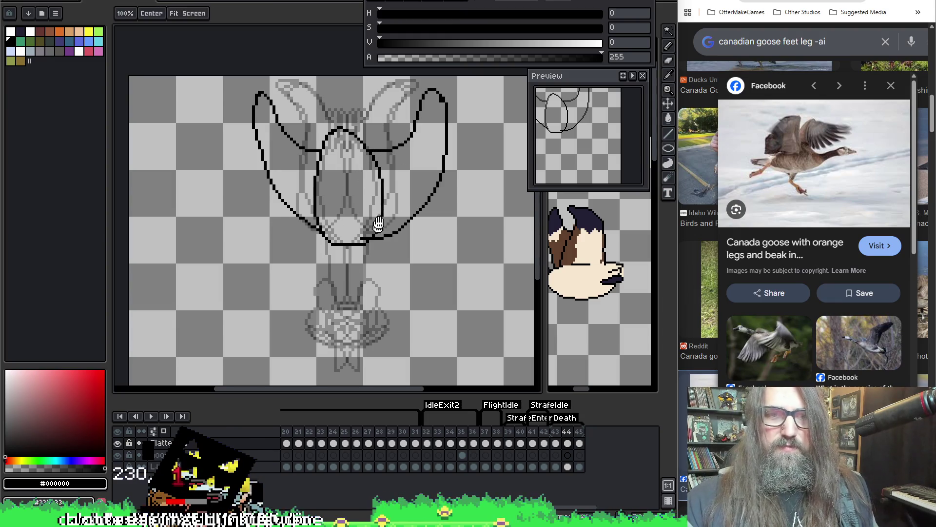
Draw the left and right sides of a narrow neck running down from the body.
scroll(342, 234, down, 3)
drag(347, 197, 351, 247)
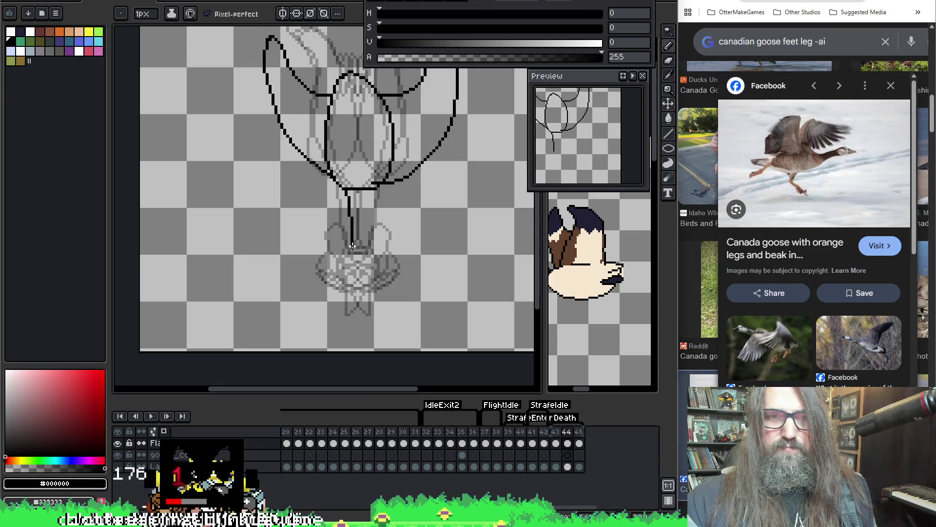
drag(369, 208, 367, 254)
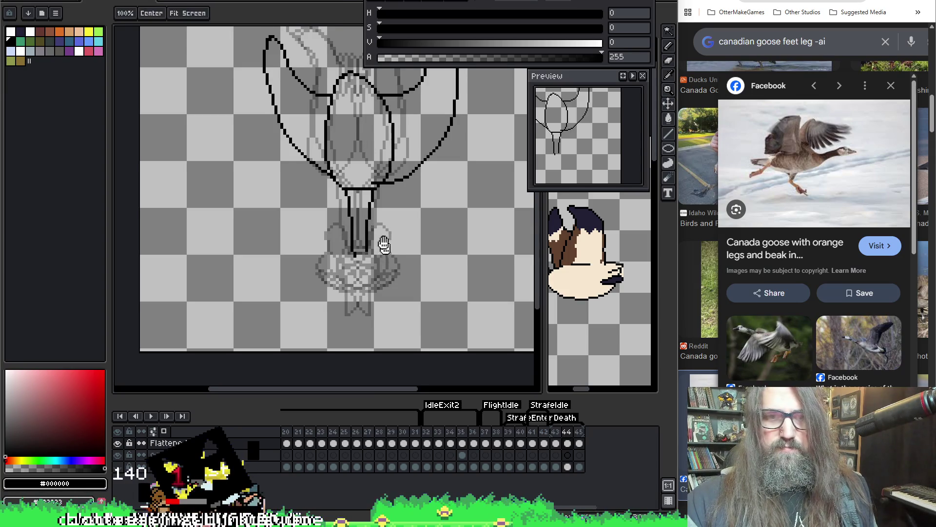
scroll(343, 271, down, 1)
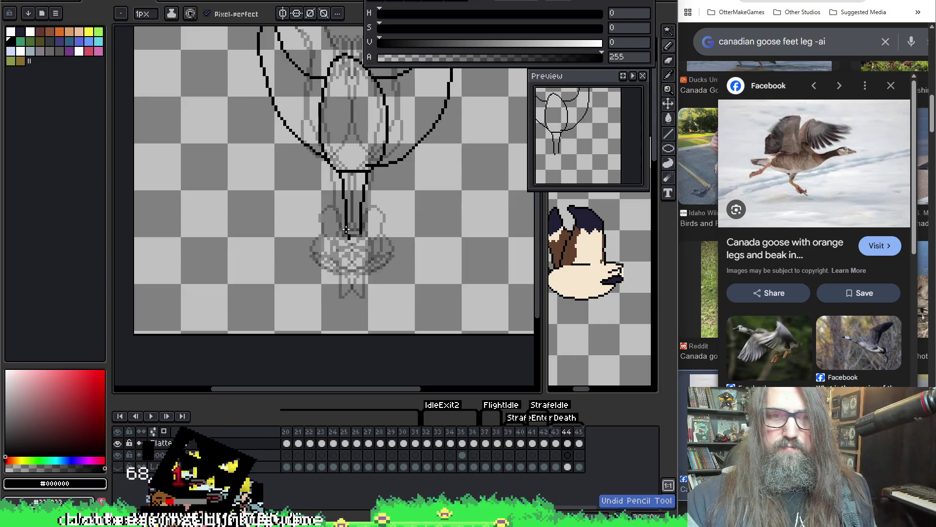
Outline a round head below the neck with an unfilled ellipse.
mouse_move(345, 233)
mouse_down()
mouse_move(333, 261)
mouse_move(355, 277)
mouse_move(369, 261)
mouse_up()
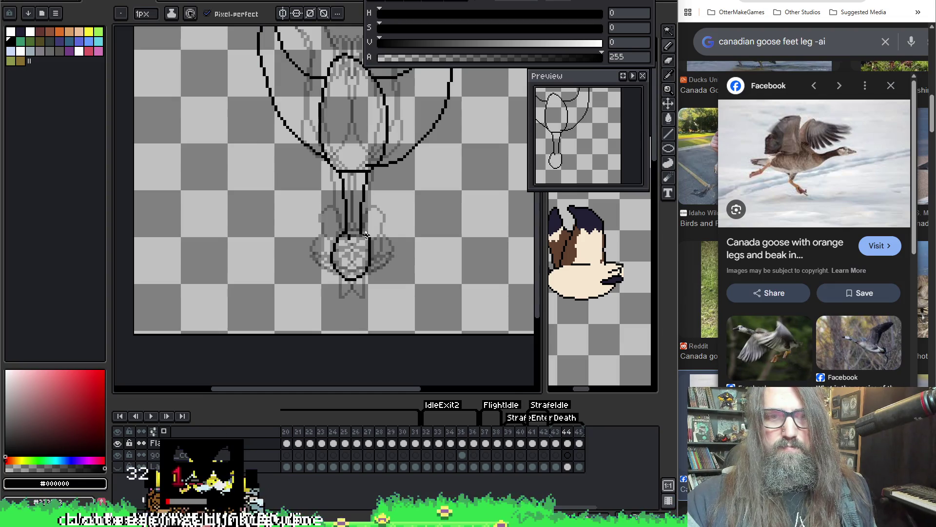
key(ctrl+z)
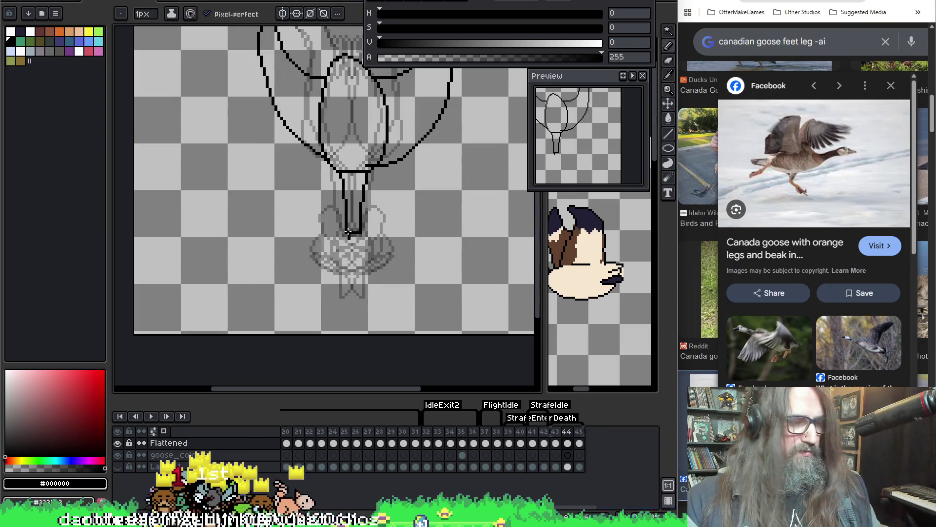
key(u)
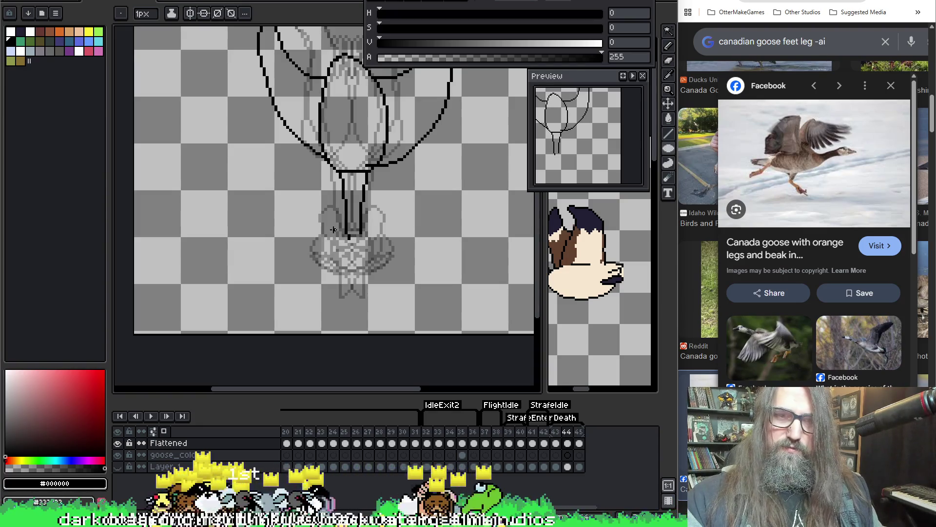
drag(322, 229, 356, 268)
key(ctrl+z)
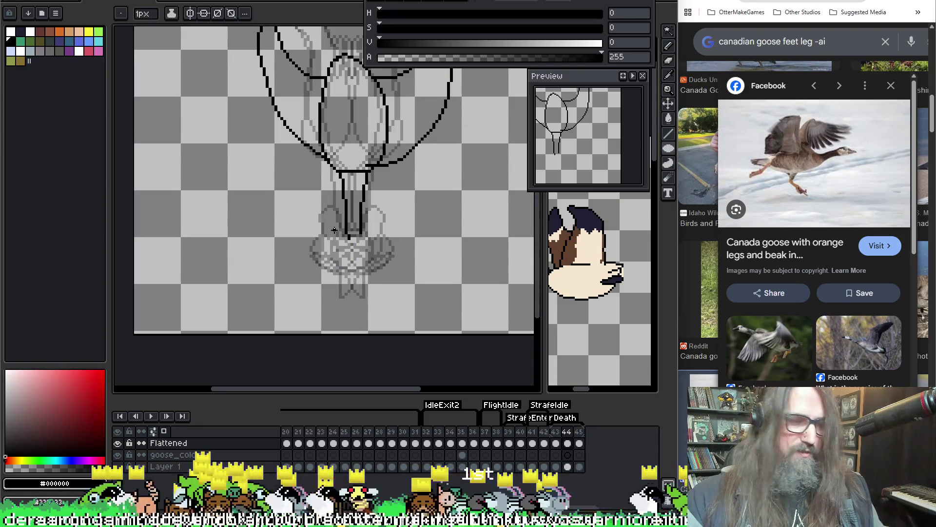
key(u)
mouse_move(329, 233)
mouse_down()
mouse_move(369, 276)
mouse_move(339, 294)
mouse_move(360, 282)
mouse_move(352, 302)
mouse_move(361, 282)
mouse_up()
key(b)
key(ctrl+z)
key(ctrl+z)
key(ctrl+z)
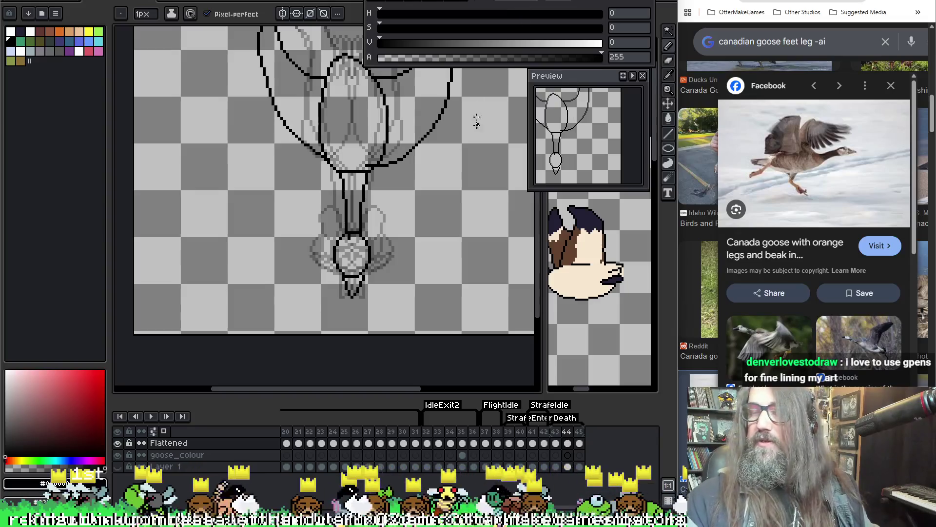
key(e)
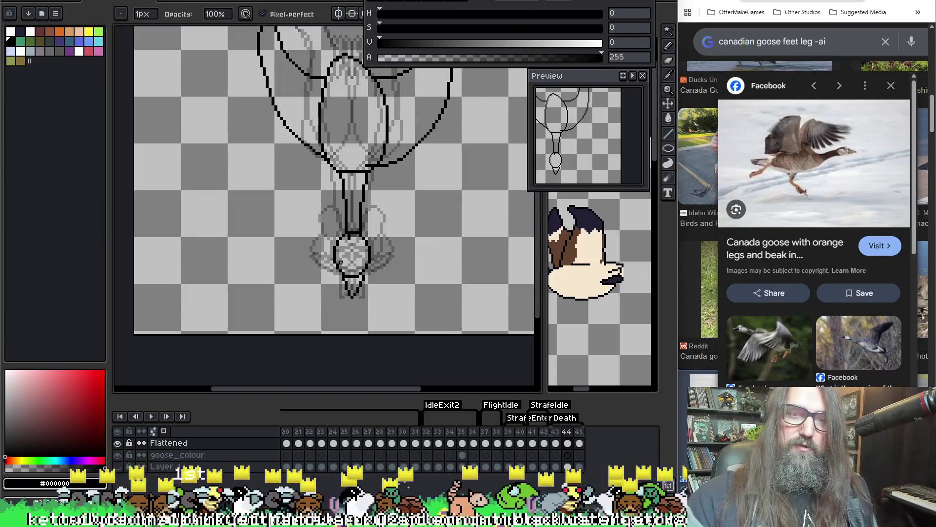
scroll(320, 185, up, 2)
scroll(368, 318, up, 1)
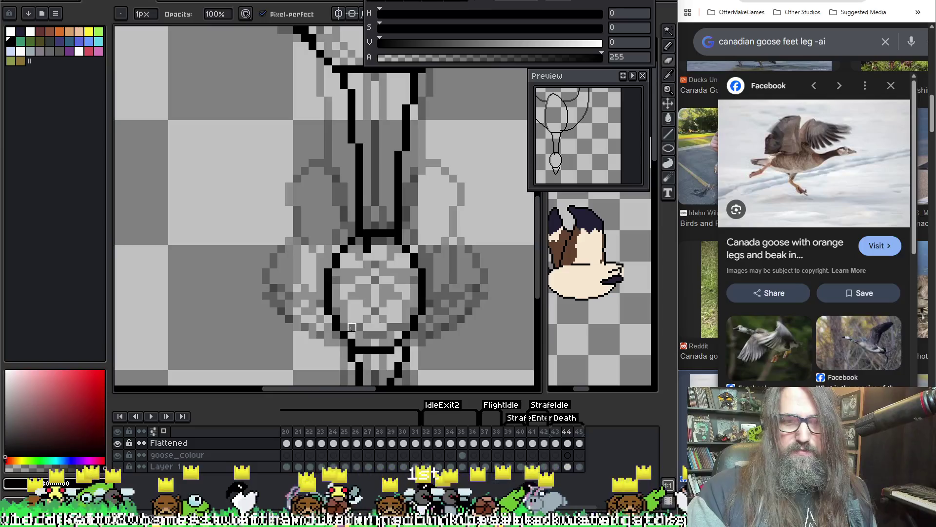
key(i)
key(b)
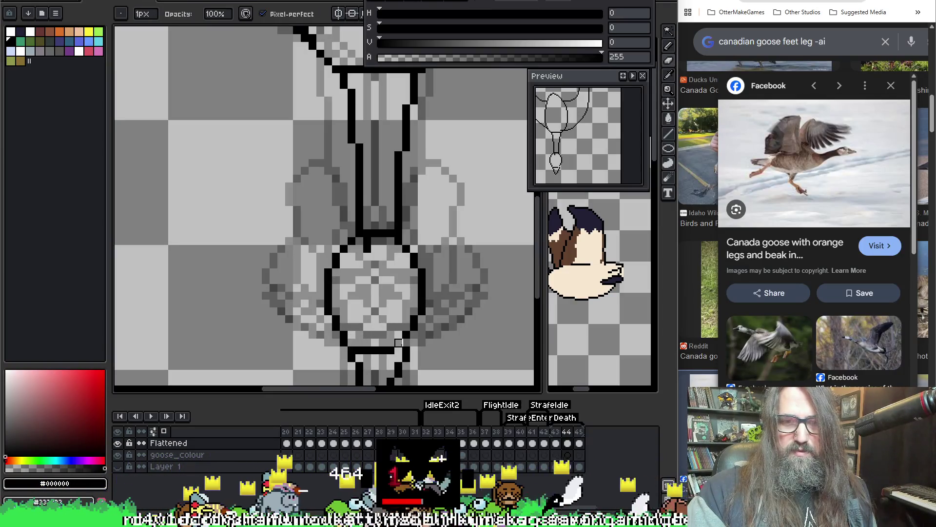
key(i)
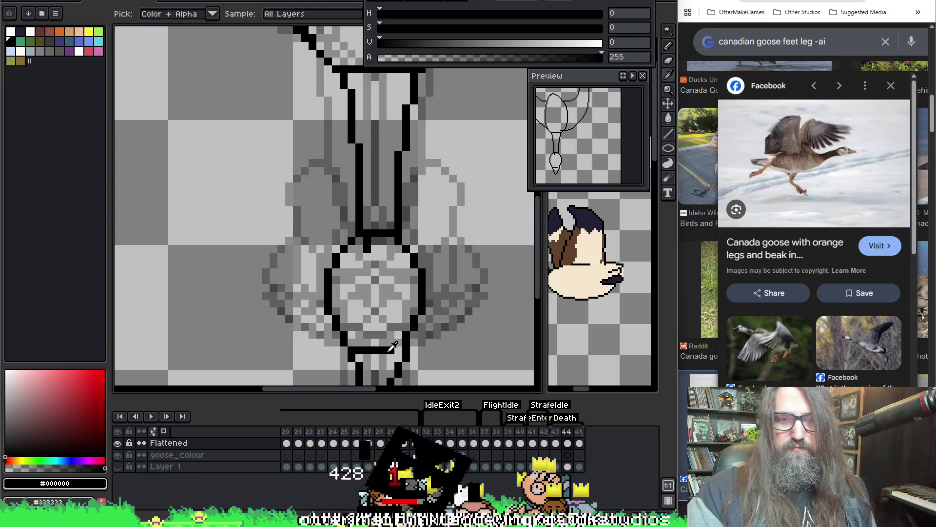
key(b)
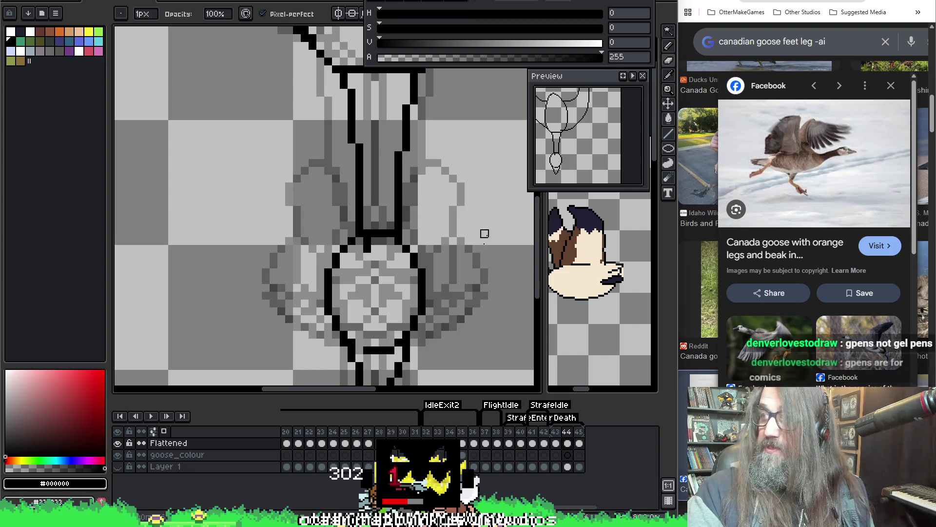
key(ctrl+z)
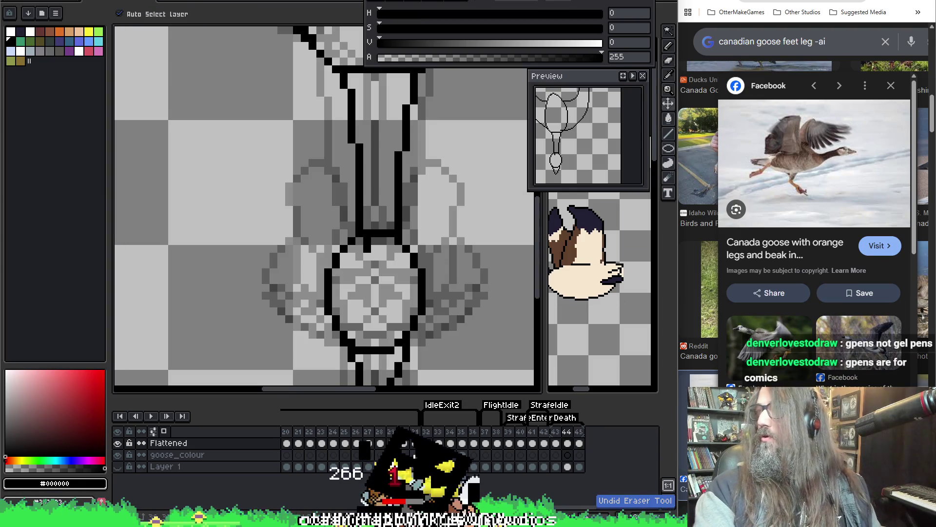
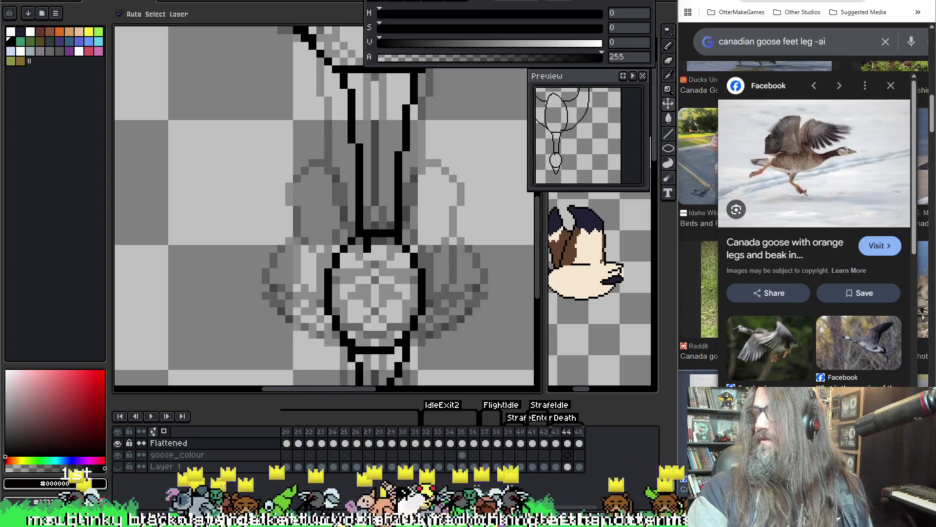
Move the pen image search window aside to reveal the canvas.
mouse_move(902, 524)
mouse_down()
mouse_move(863, 345)
mouse_move(686, 104)
mouse_move(635, 77)
mouse_move(619, 77)
mouse_move(617, 101)
mouse_move(625, 46)
mouse_up()
scroll(449, 109, down, 3)
scroll(450, 109, up, 3)
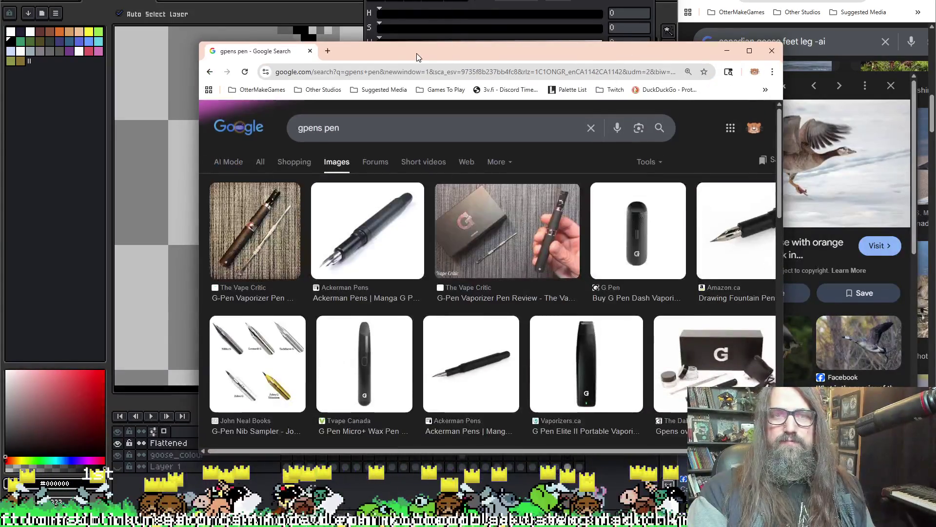
click(727, 51)
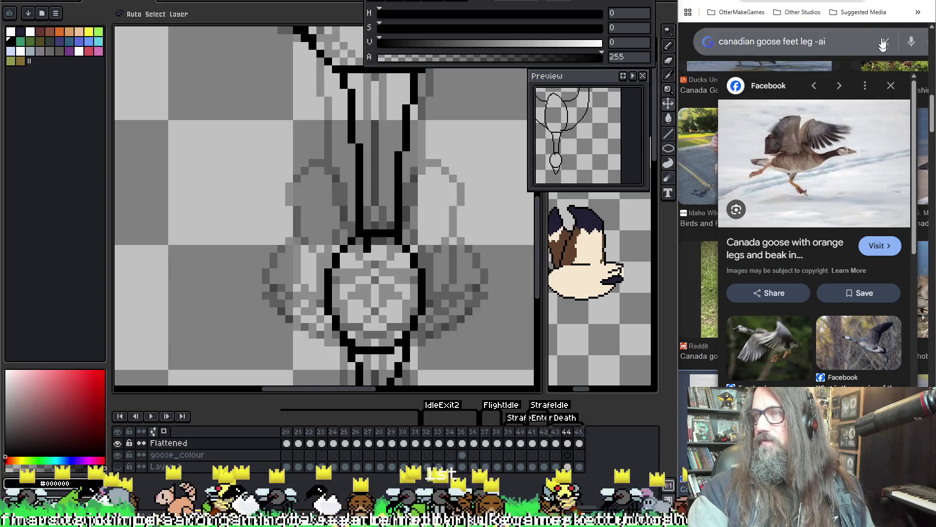
Select the Pencil and zoom the view onto the goose's lower body.
key(b)
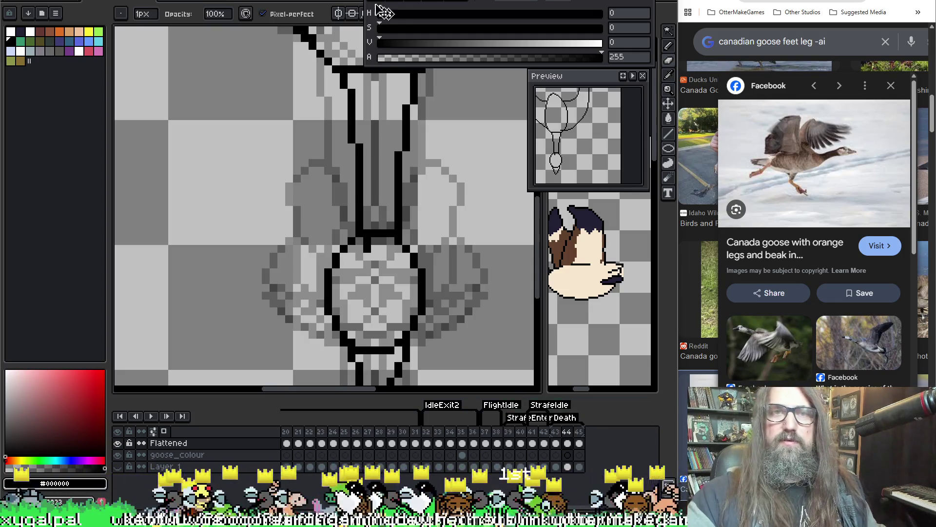
scroll(346, 226, down, 5)
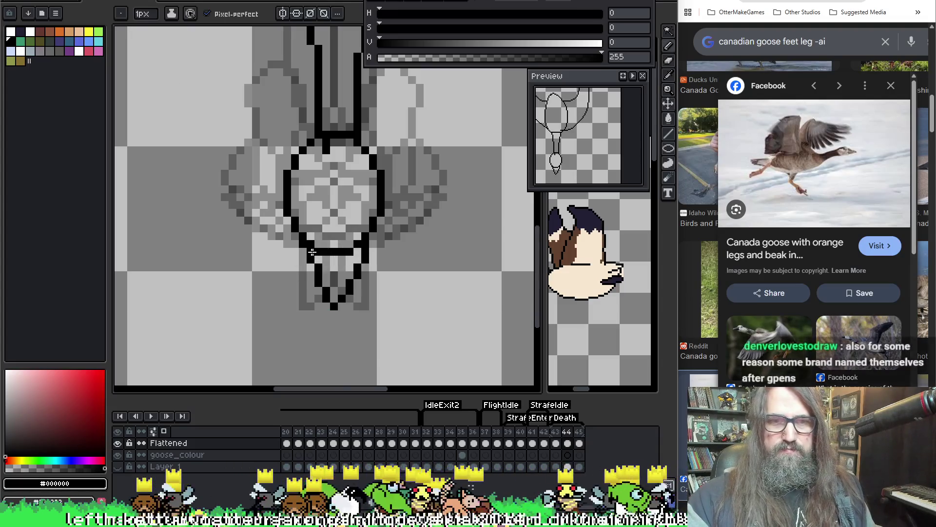
key(b)
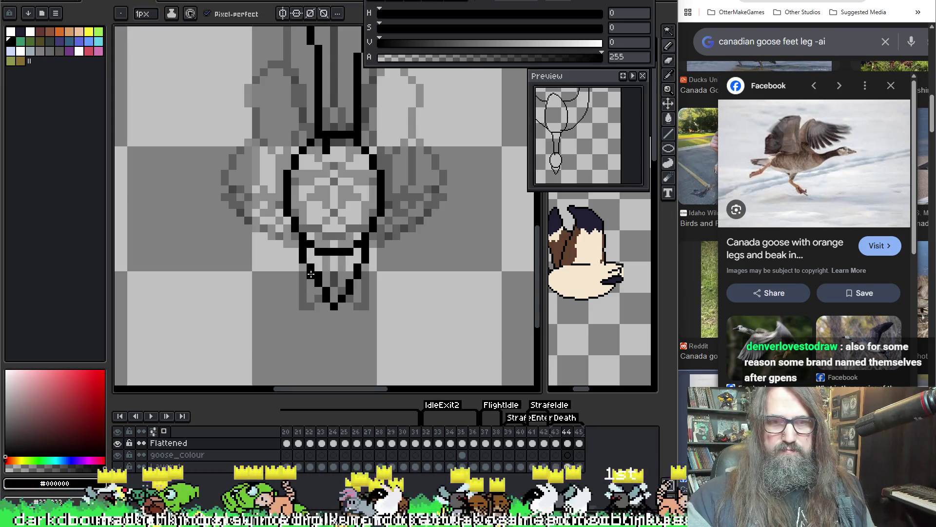
key(e)
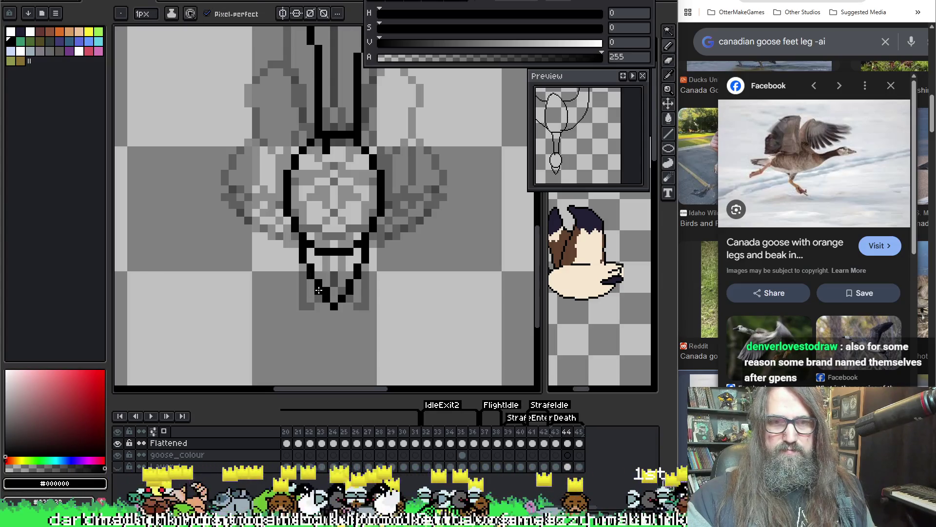
key(b)
scroll(541, 124, down, 2)
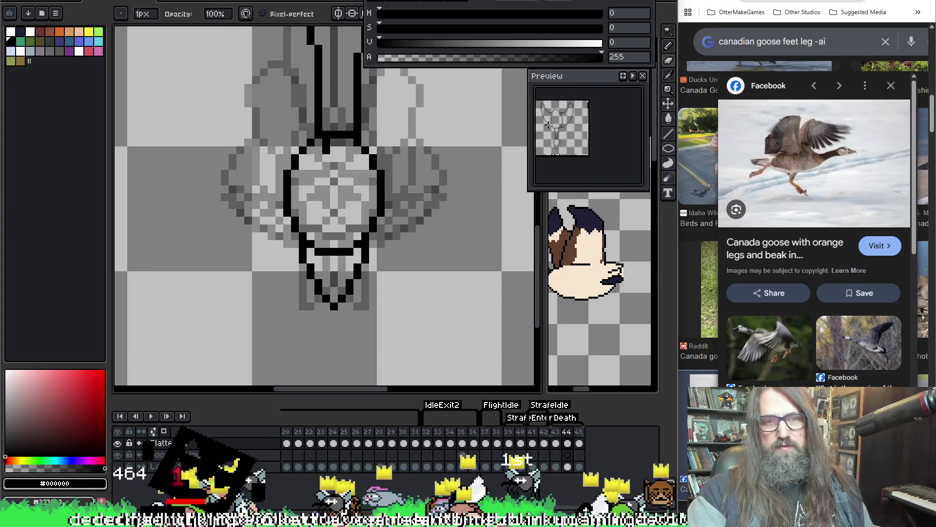
key(e)
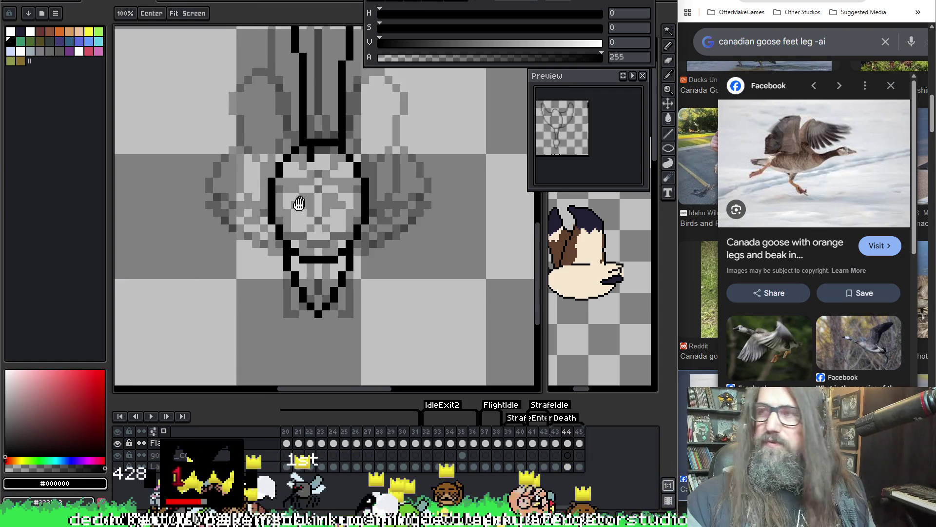
scroll(292, 219, up, 2)
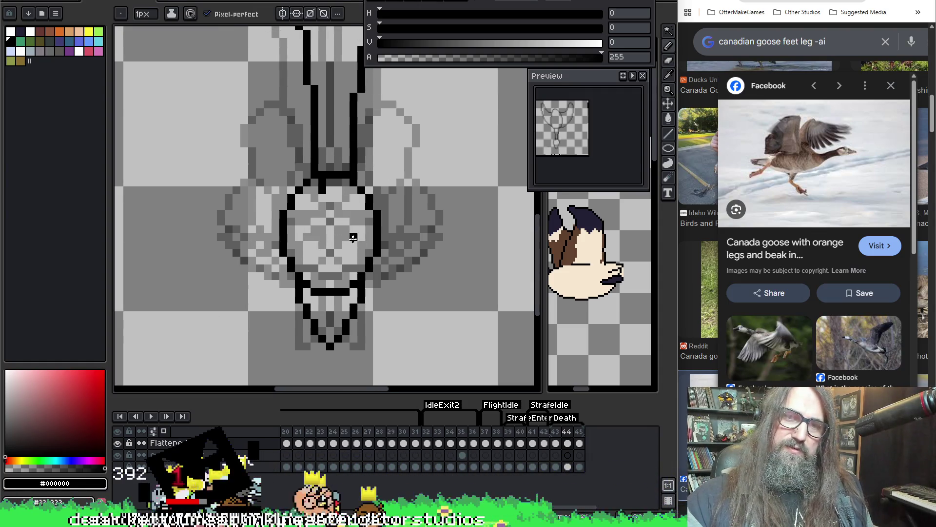
Draw black looping outlines on the right and left sides of the lower body.
mouse_move(353, 238)
mouse_down()
mouse_move(405, 177)
mouse_move(396, 253)
mouse_move(352, 230)
mouse_up()
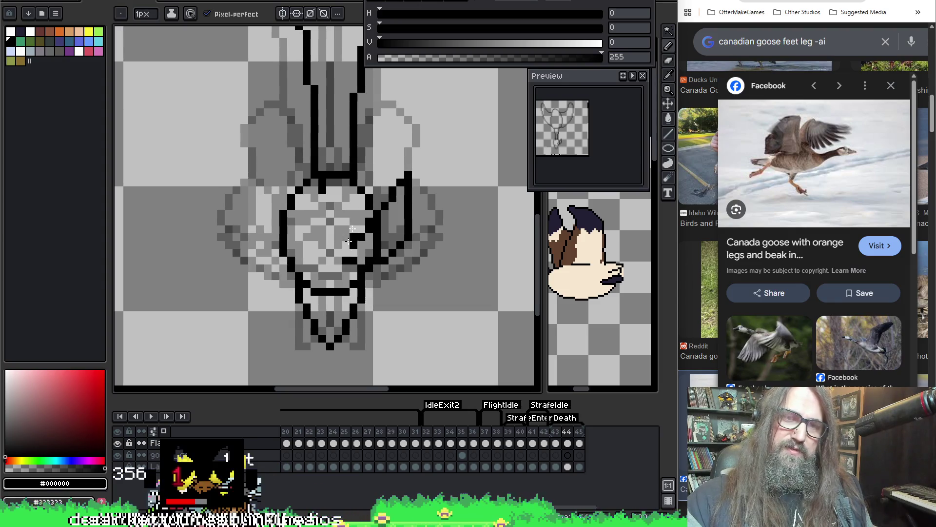
mouse_move(296, 239)
mouse_down()
mouse_move(267, 202)
mouse_move(259, 246)
mouse_move(302, 268)
mouse_up()
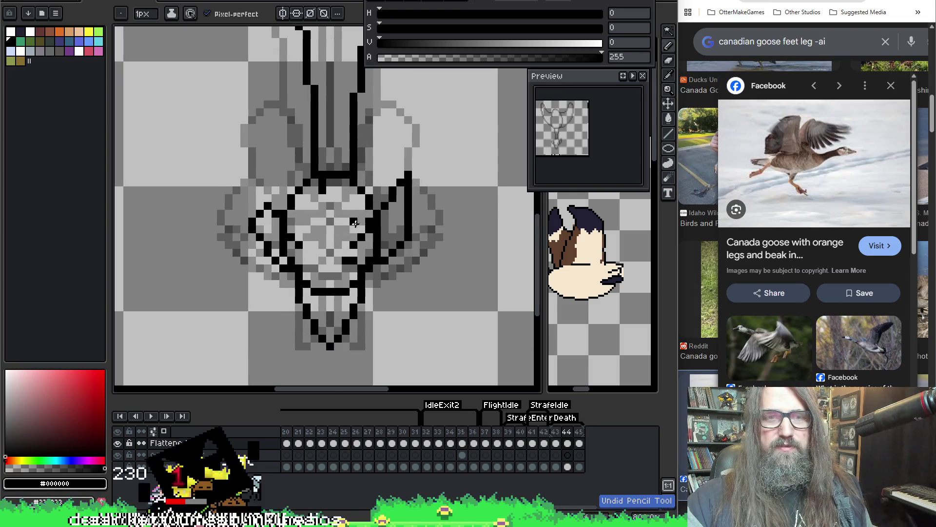
mouse_move(355, 229)
mouse_down()
mouse_move(368, 205)
mouse_move(369, 117)
mouse_move(389, 94)
mouse_move(424, 125)
mouse_move(416, 158)
mouse_up()
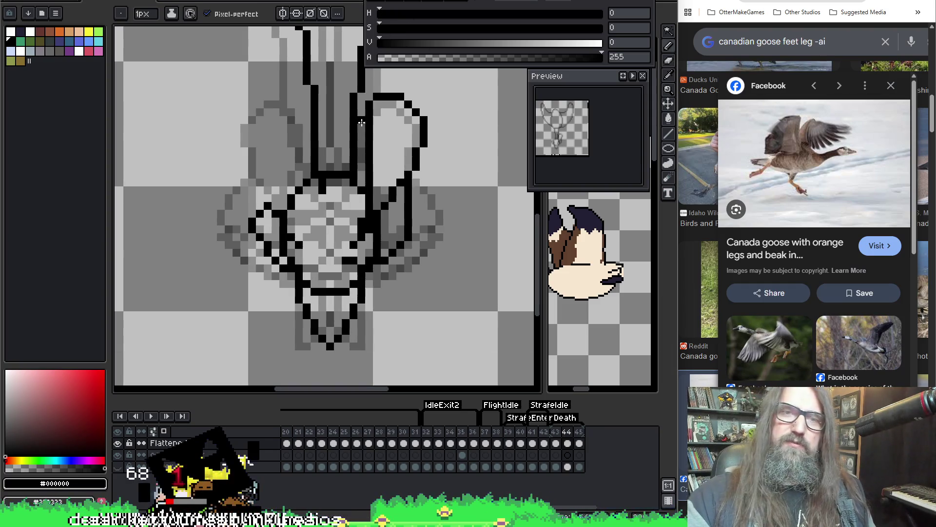
drag(363, 116, 369, 152)
key(e)
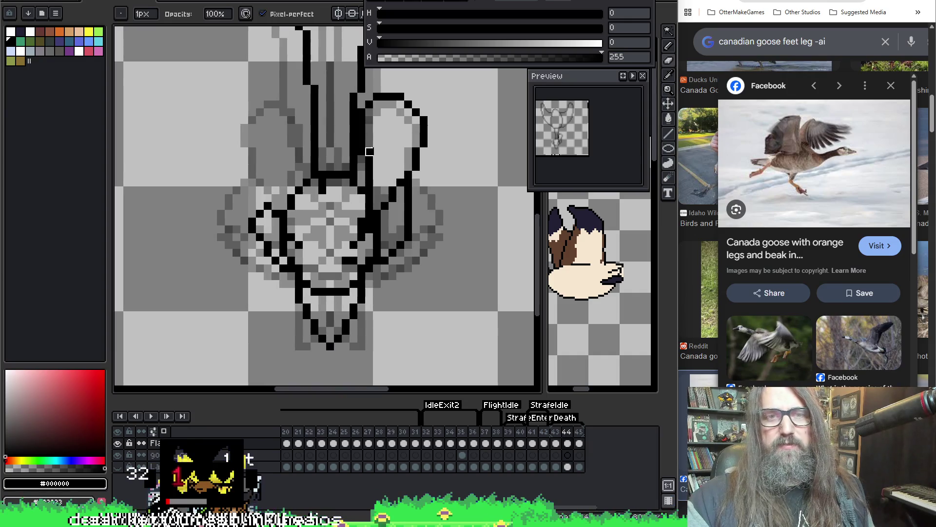
key(b)
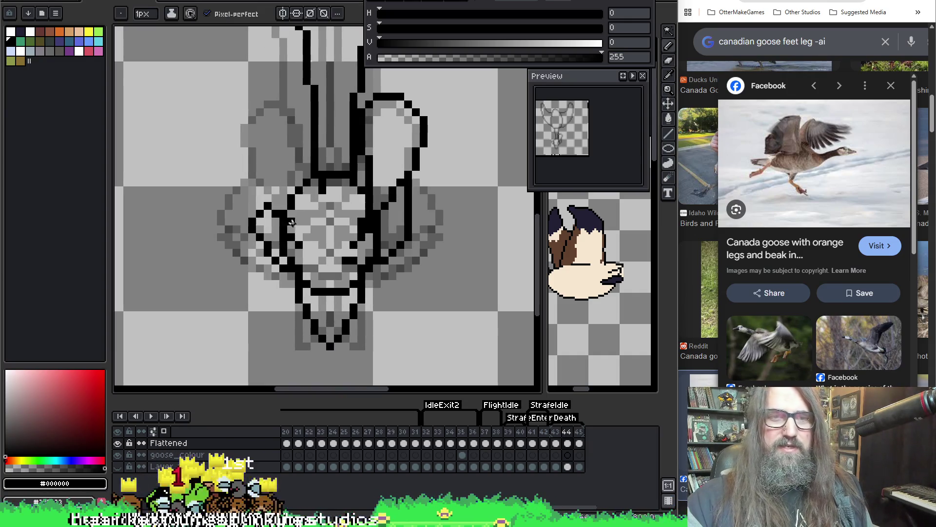
mouse_move(295, 221)
mouse_down()
mouse_move(288, 102)
mouse_move(258, 109)
mouse_move(245, 147)
mouse_move(268, 193)
mouse_move(286, 203)
mouse_move(280, 185)
mouse_up()
key(v)
key(b)
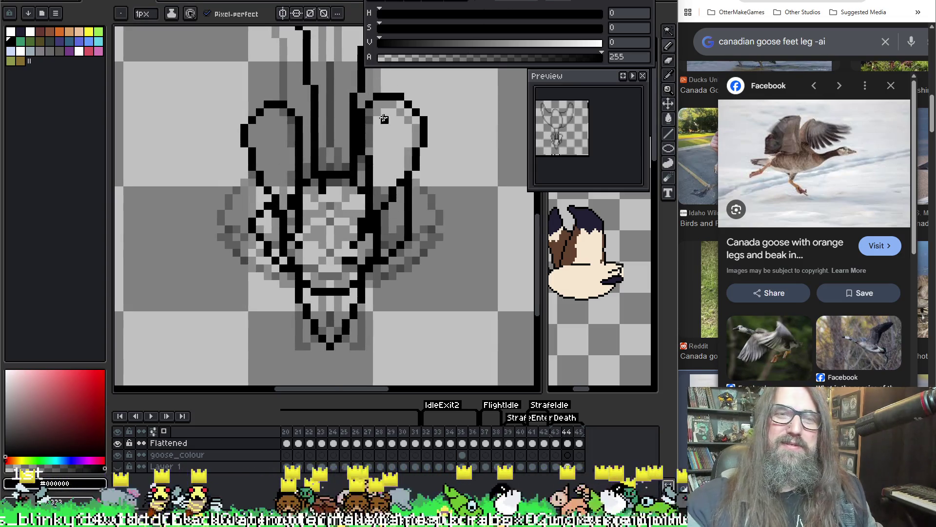
Draw the rounded top of the body between the wings and a line down its left side.
drag(412, 132, 419, 128)
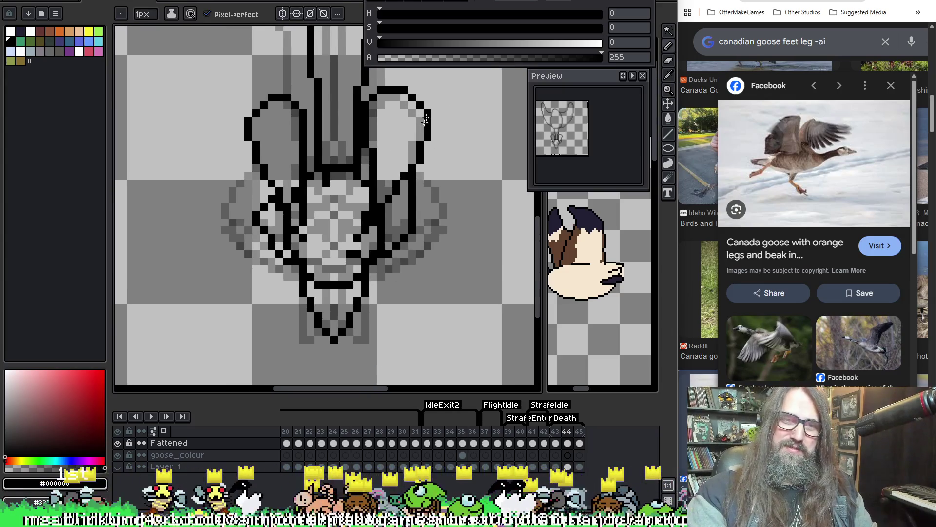
scroll(420, 128, down, 3)
scroll(372, 234, up, 1)
scroll(372, 234, down, 2)
scroll(381, 195, up, 4)
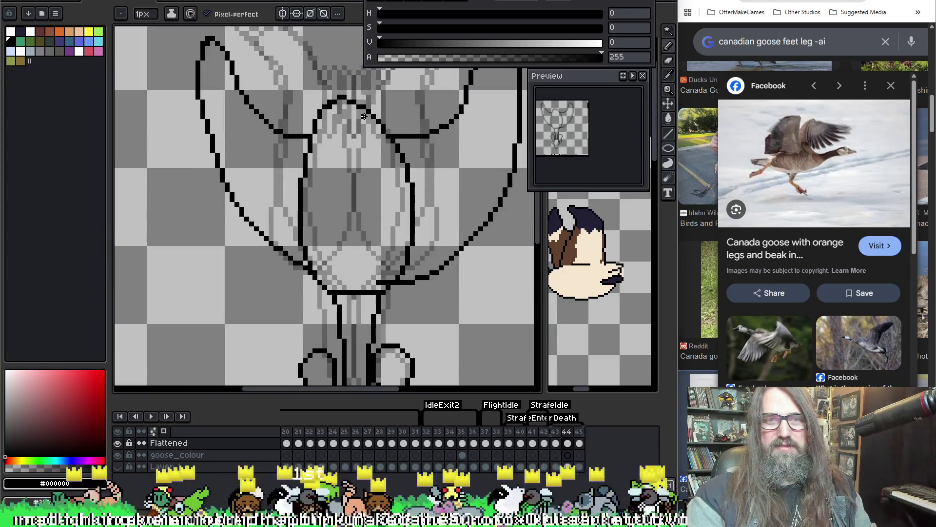
scroll(385, 176, down, 1)
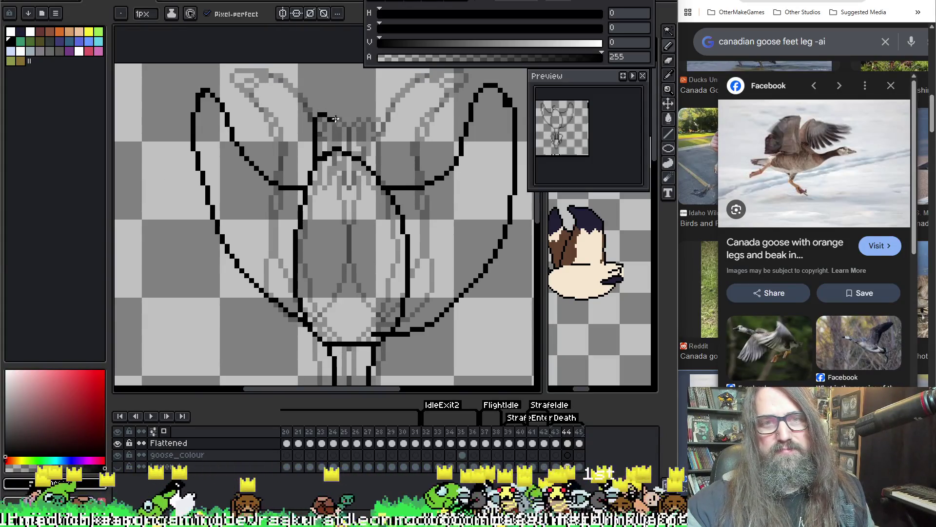
mouse_move(313, 135)
mouse_down()
mouse_move(342, 111)
mouse_move(366, 118)
mouse_move(378, 160)
mouse_up()
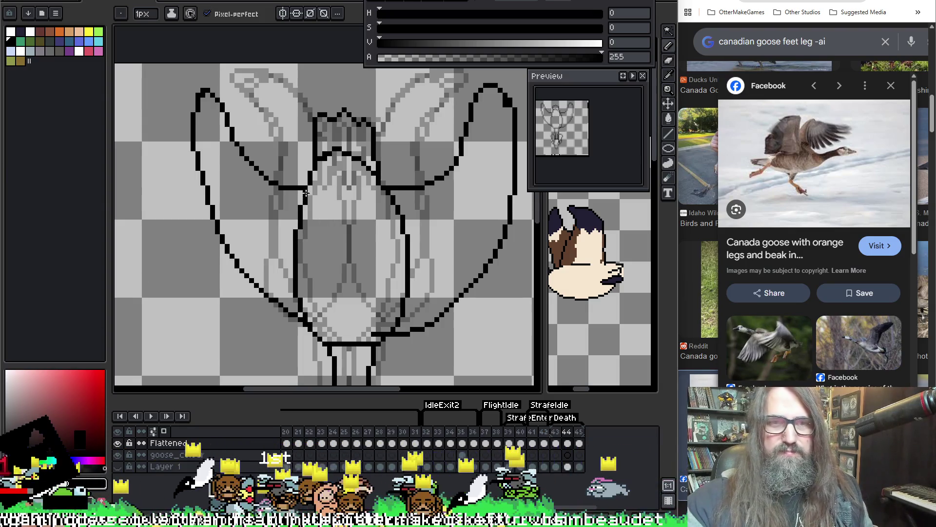
drag(312, 189, 306, 312)
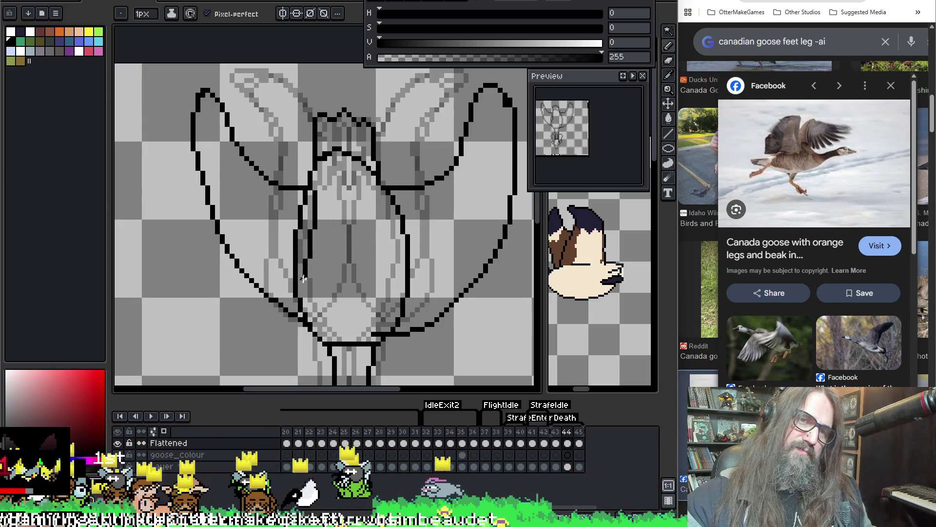
Zoom in, undo the overlong stroke, and redraw the body's left and right edges.
key(z)
click(306, 313)
key(v)
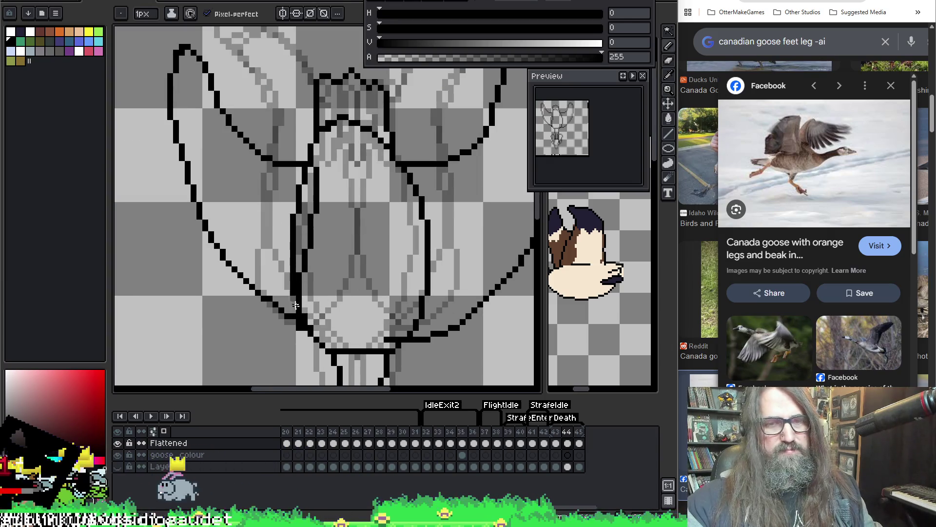
key(b)
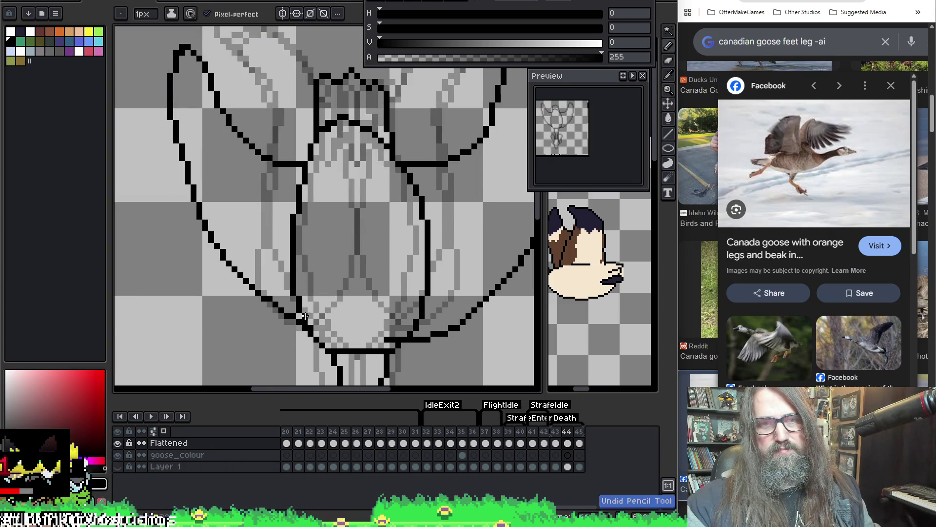
key(ctrl+z)
drag(314, 287, 306, 166)
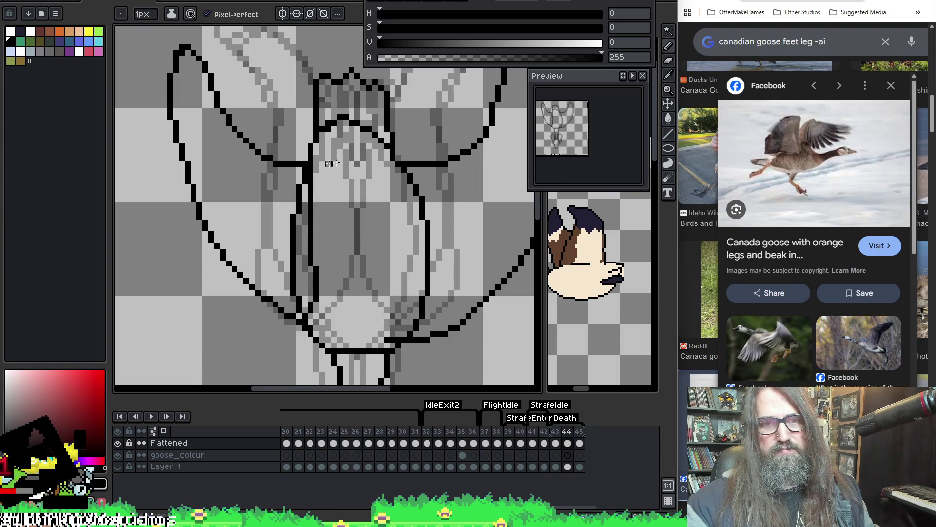
mouse_move(405, 335)
mouse_down()
mouse_move(410, 186)
mouse_move(428, 223)
mouse_up()
Erase stray pixels along the body's right and left edges.
key(e)
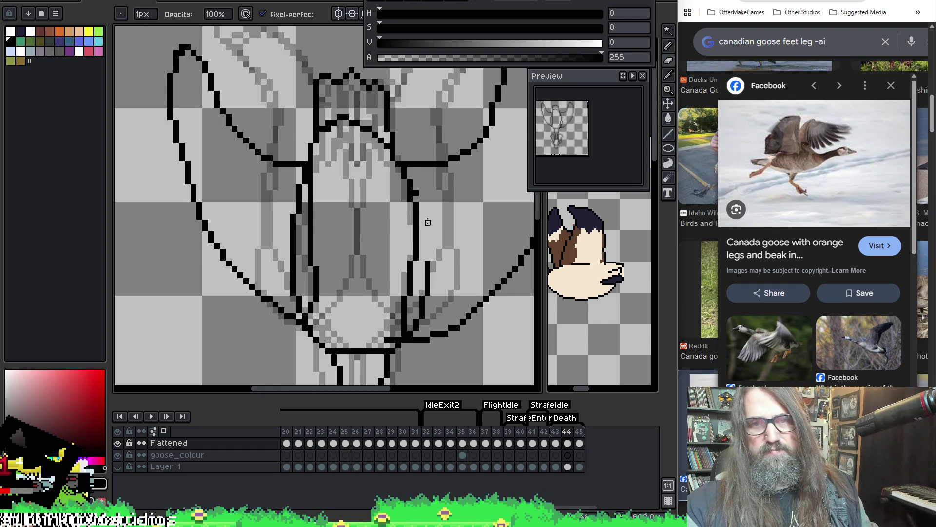
drag(428, 276, 416, 316)
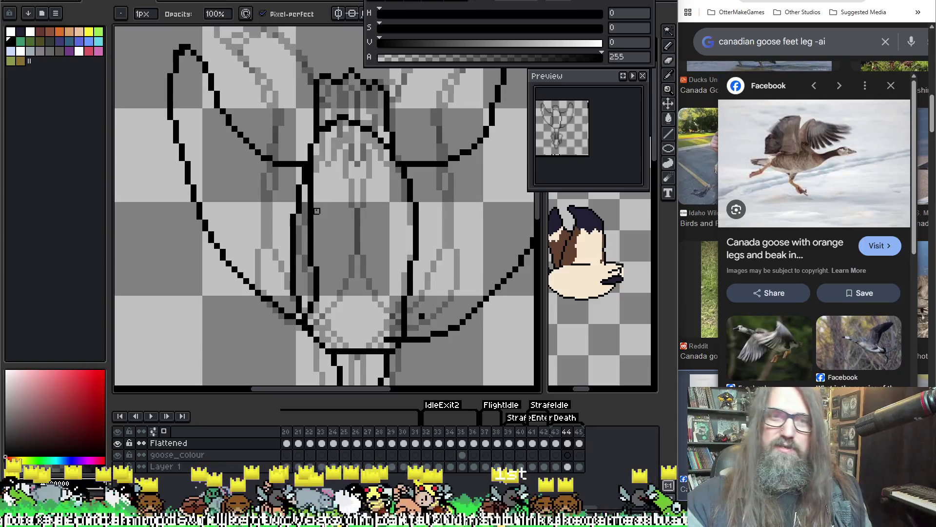
drag(304, 193, 292, 262)
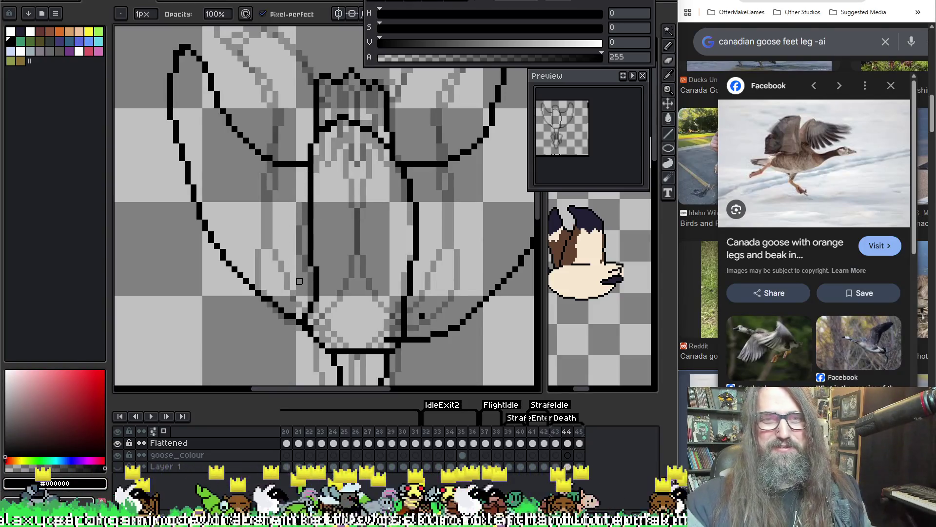
scroll(298, 282, down, 3)
Compare frames 44 and 45, then add a new frame 46 after frame 45.
scroll(387, 203, up, 1)
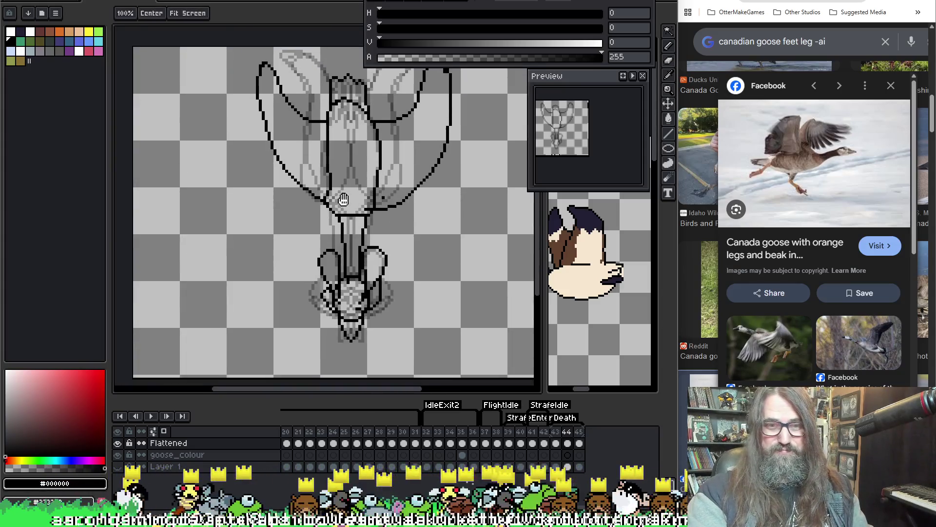
key(Right)
key(Left)
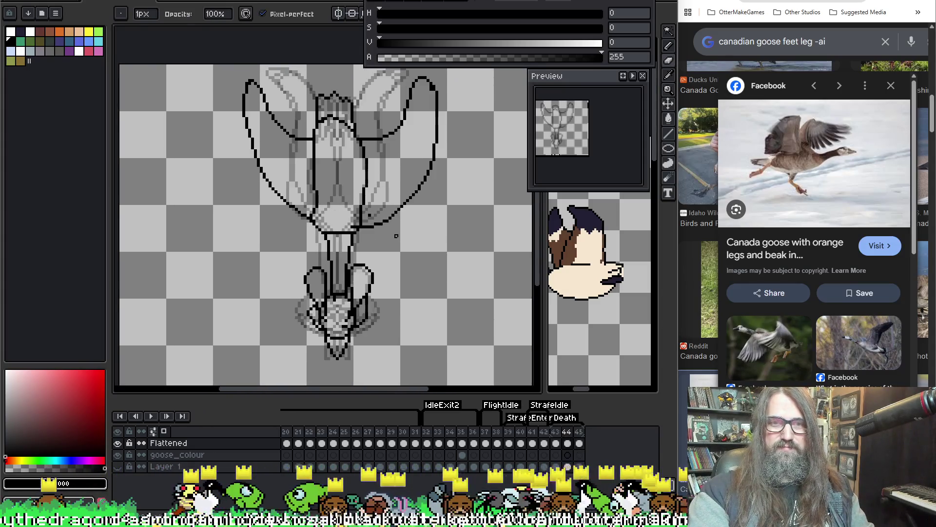
key(Right)
key(Right)
key(Left)
key(Left)
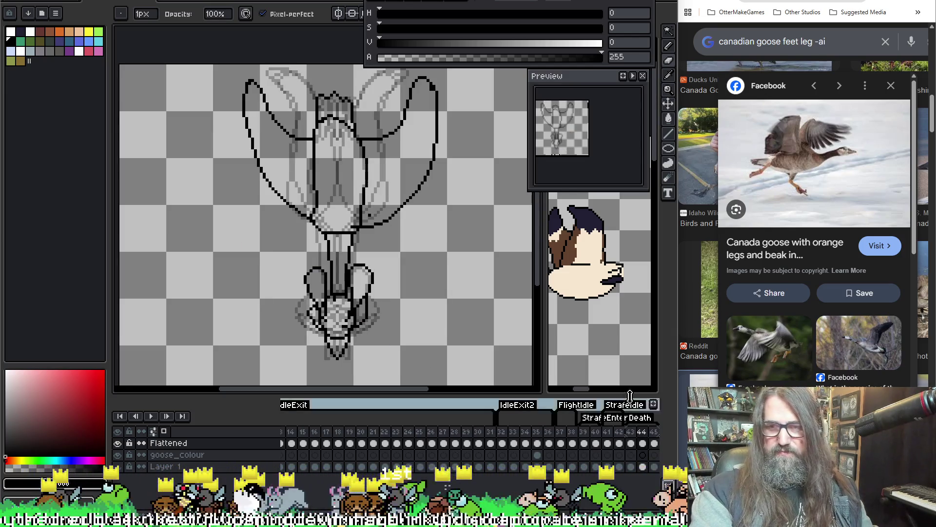
mouse_move(679, 295)
drag(679, 294, 677, 295)
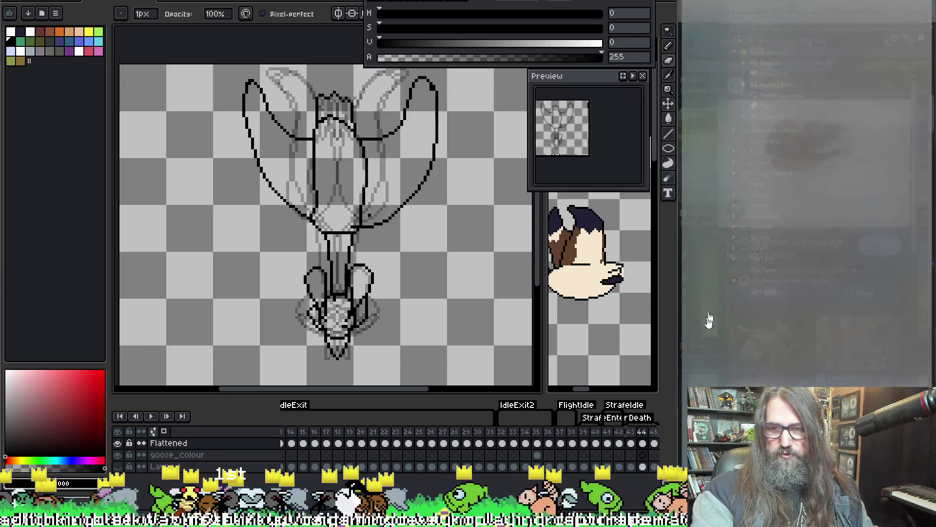
key(Right)
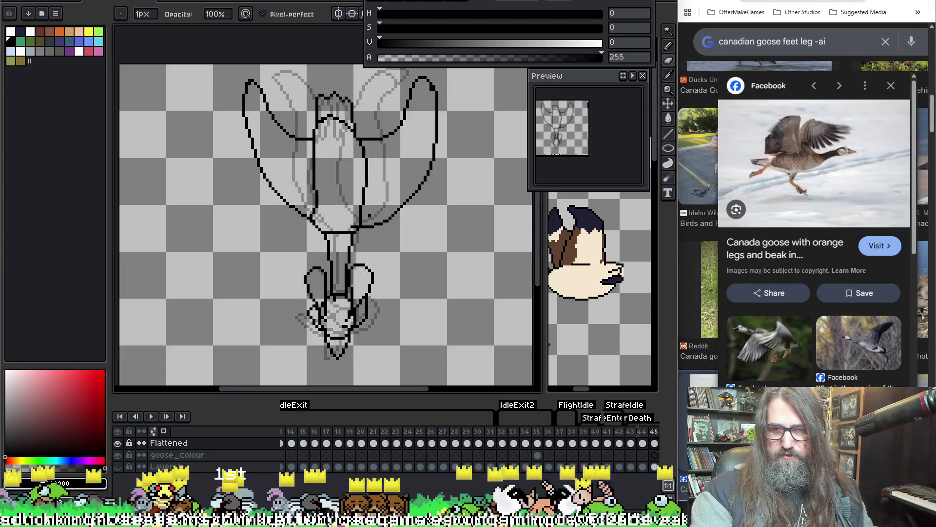
scroll(491, 419, down, 4)
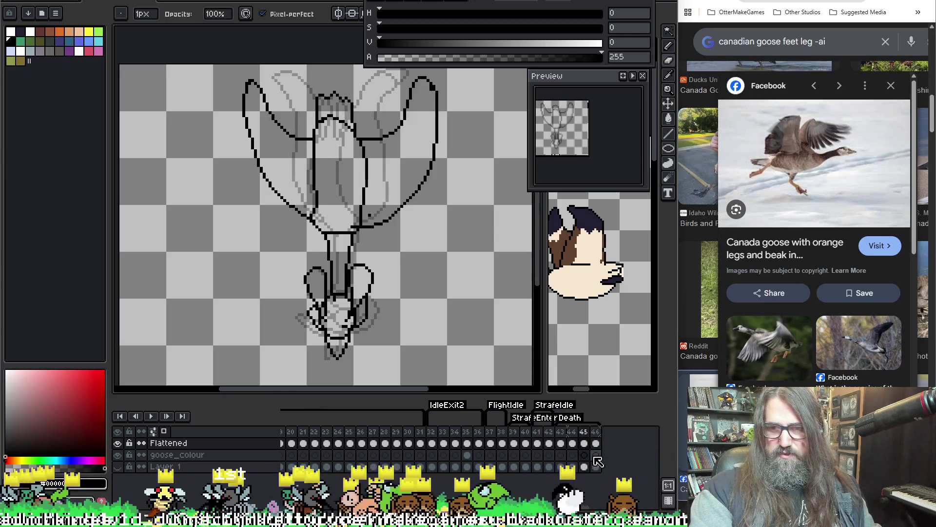
click(514, 443)
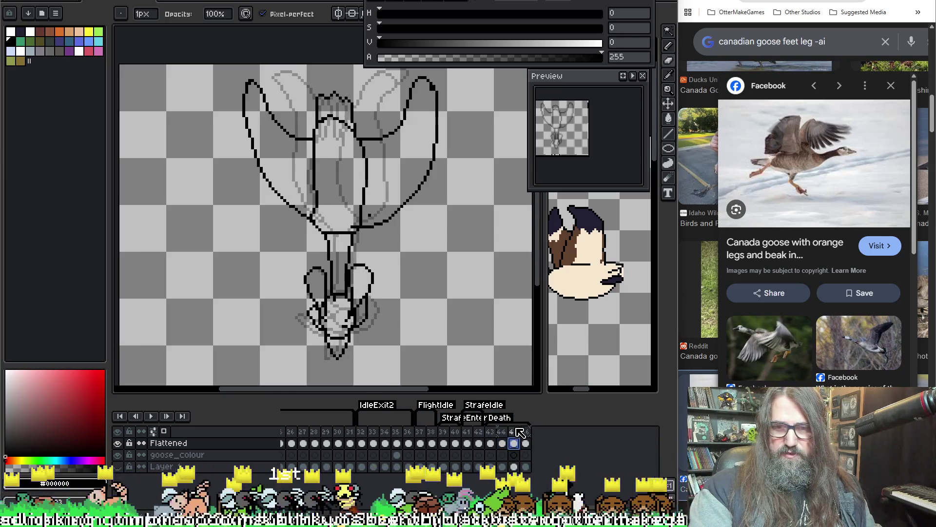
key(Left)
key(Right)
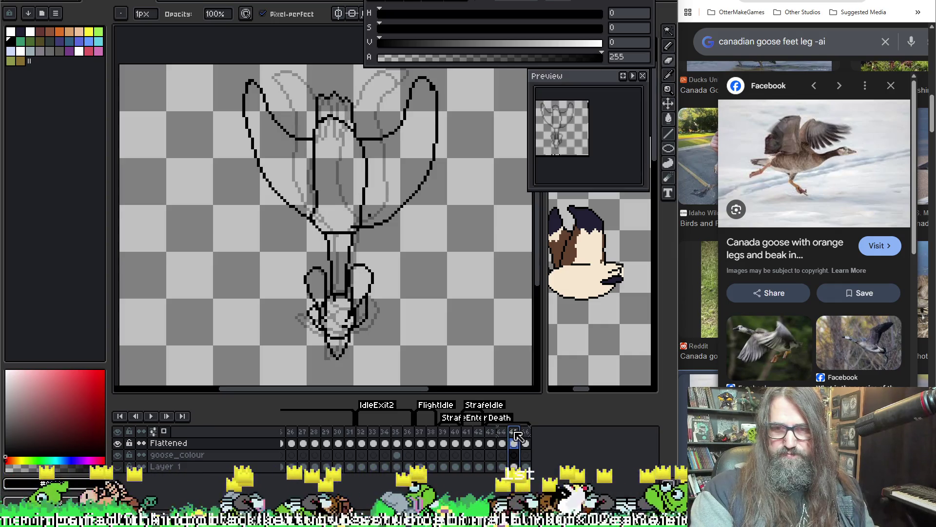
key(alt+n)
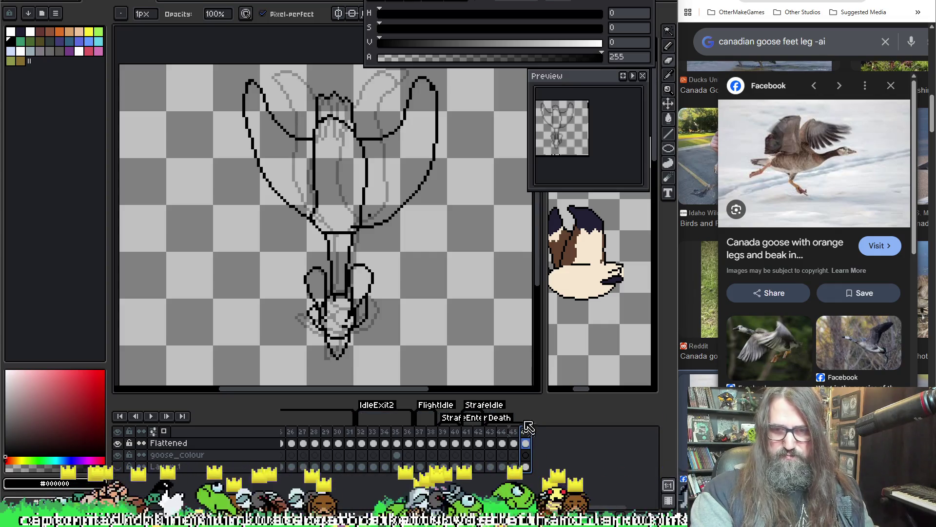
Begin the black outline on frame 46 with short top strokes, erasing a stray pixel.
scroll(250, 213, up, 5)
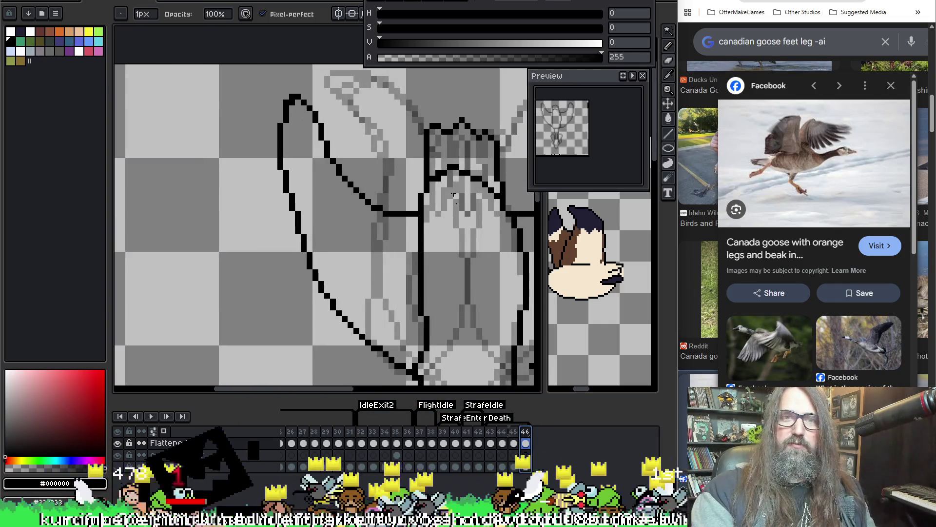
key(b)
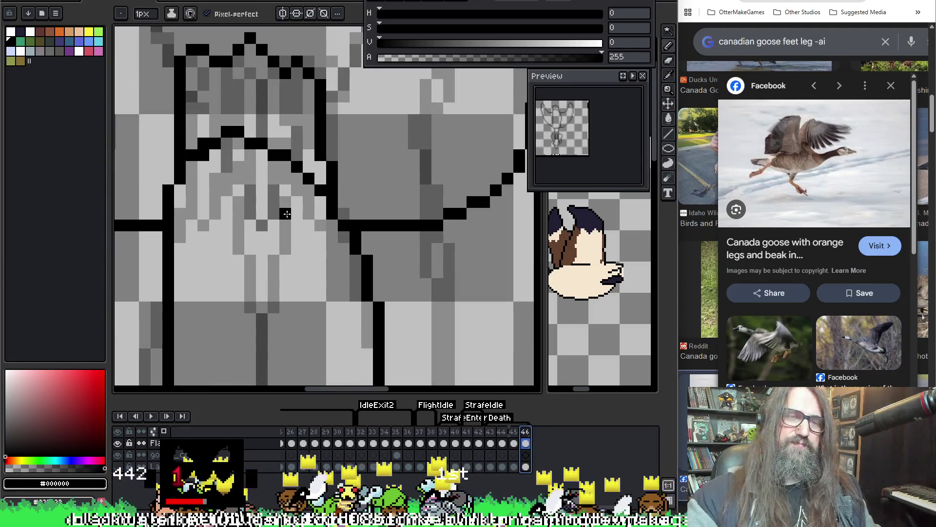
mouse_move(204, 261)
mouse_down()
mouse_move(190, 232)
mouse_move(191, 181)
mouse_move(215, 184)
mouse_move(215, 264)
mouse_up()
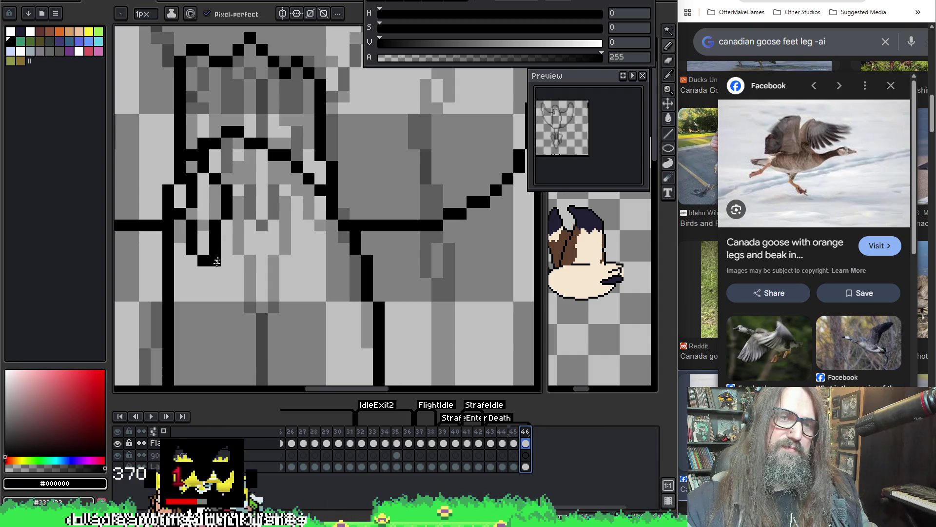
key(e)
click(215, 261)
key(b)
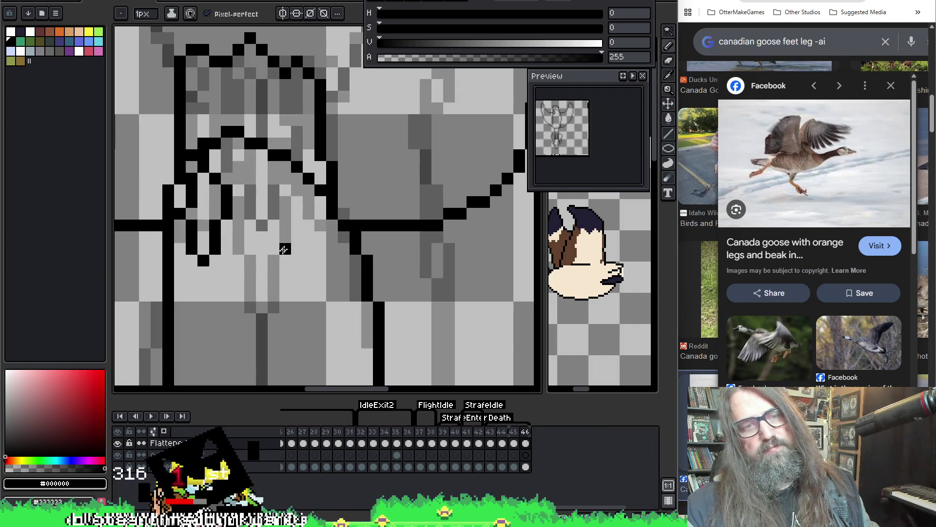
drag(281, 249, 276, 160)
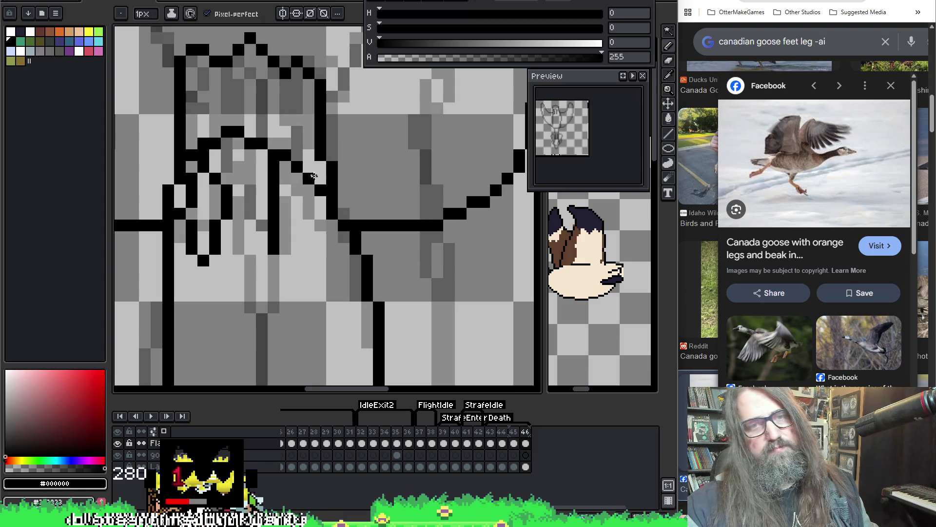
key(ctrl+z)
mouse_move(287, 238)
mouse_down()
mouse_move(268, 175)
mouse_move(300, 146)
mouse_move(309, 228)
mouse_move(295, 238)
mouse_up()
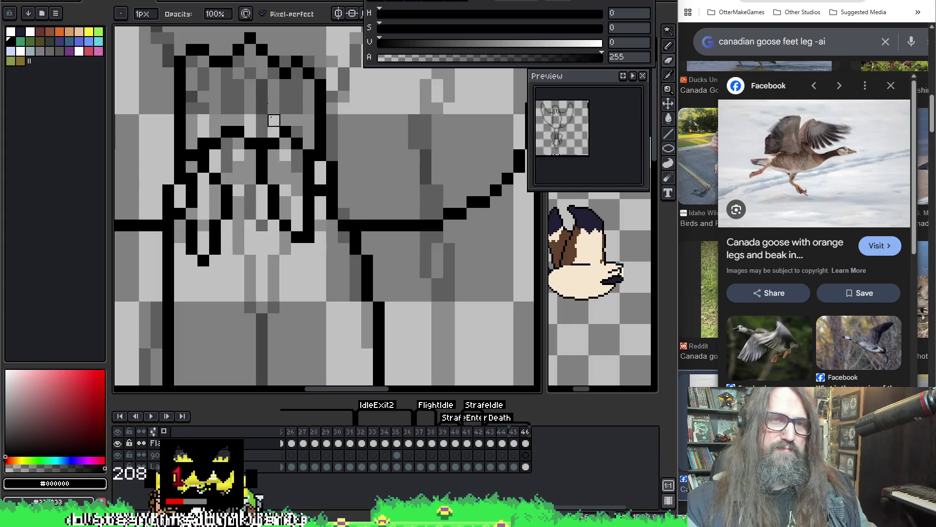
Touch up the outline down the body edge, erasing excess black pixels.
key(e)
mouse_move(202, 134)
mouse_down()
mouse_move(228, 156)
mouse_move(227, 190)
mouse_up()
key(b)
drag(215, 155, 203, 180)
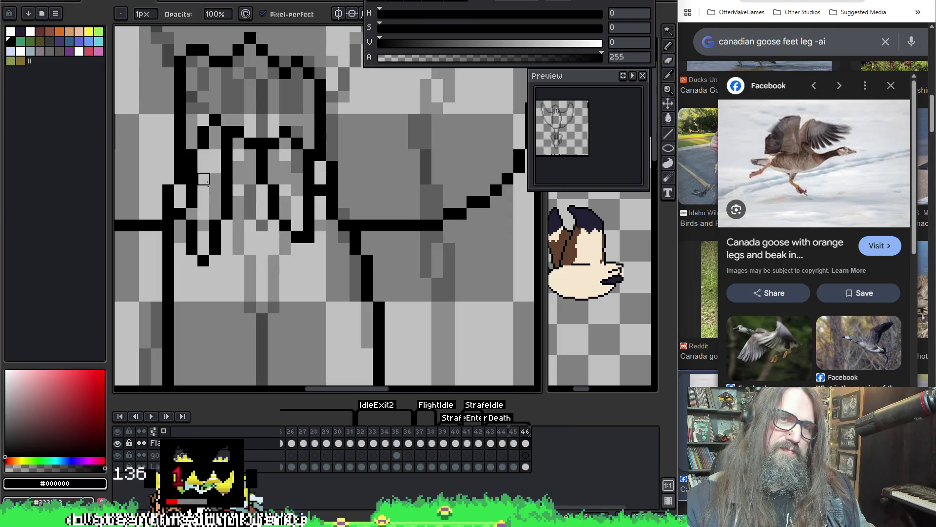
key(e)
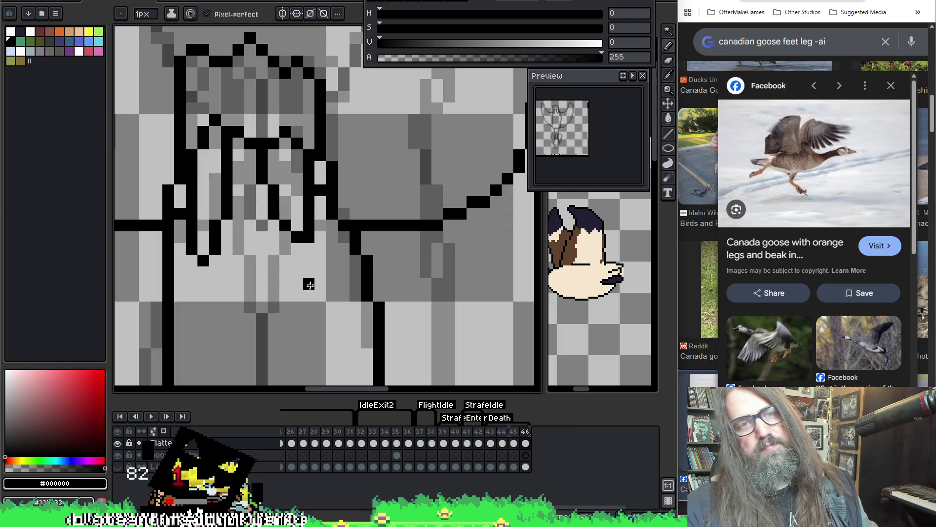
scroll(309, 283, down, 4)
scroll(291, 267, down, 5)
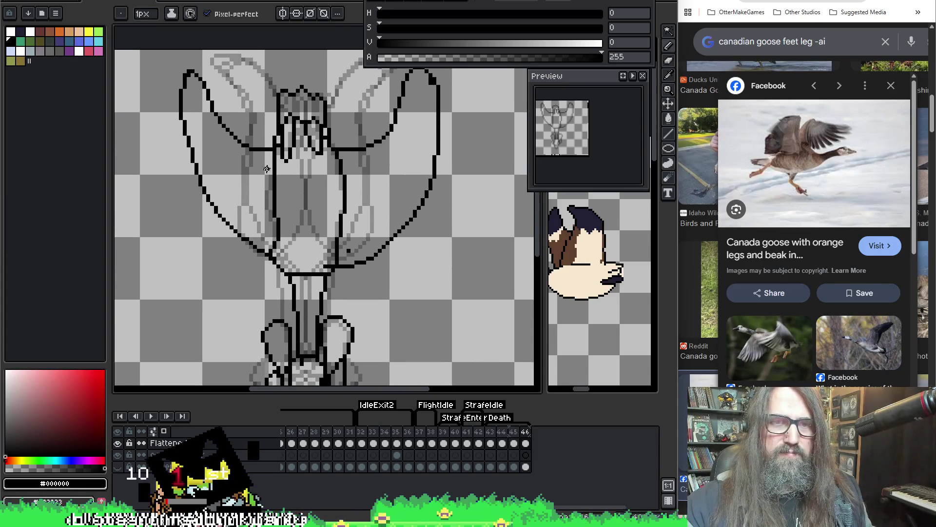
Redraw the body's left edge further left and rework the right edge.
drag(272, 152, 275, 267)
key(ctrl+z)
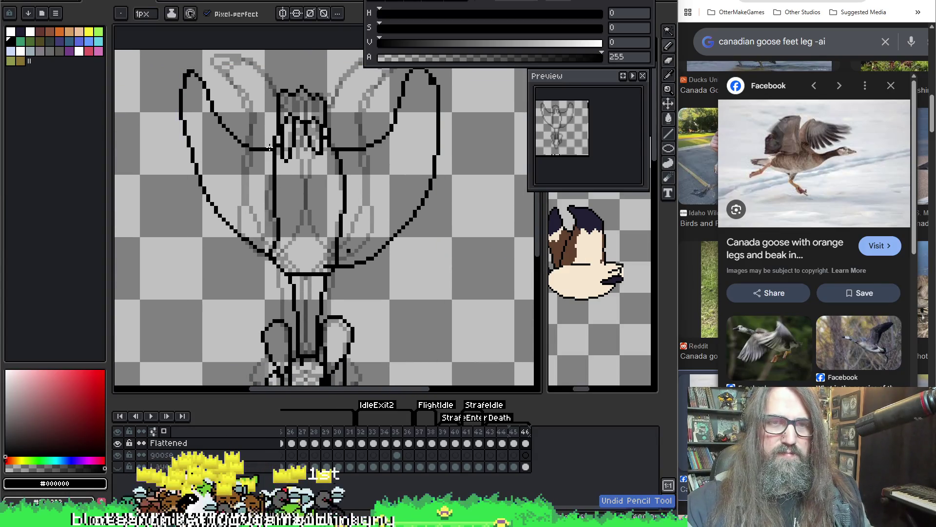
drag(263, 144, 271, 255)
drag(334, 149, 333, 225)
key(e)
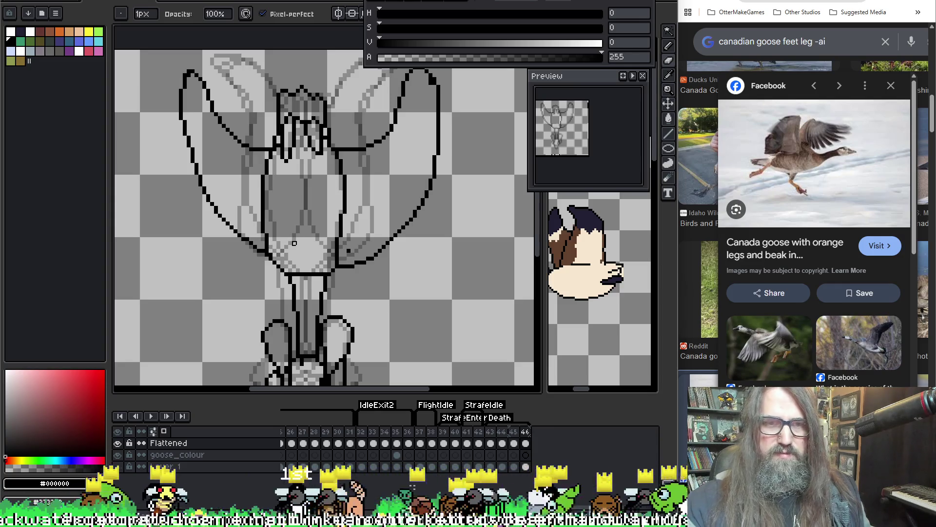
Play the flight animation, stop it, compare frames 43 and 44, then show frame 46.
scroll(302, 242, down, 3)
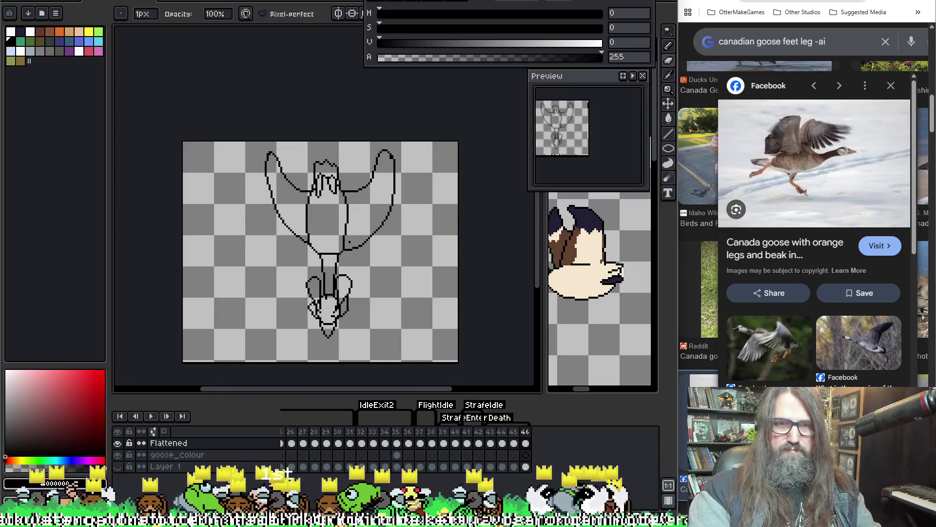
scroll(369, 246, up, 3)
scroll(387, 229, down, 3)
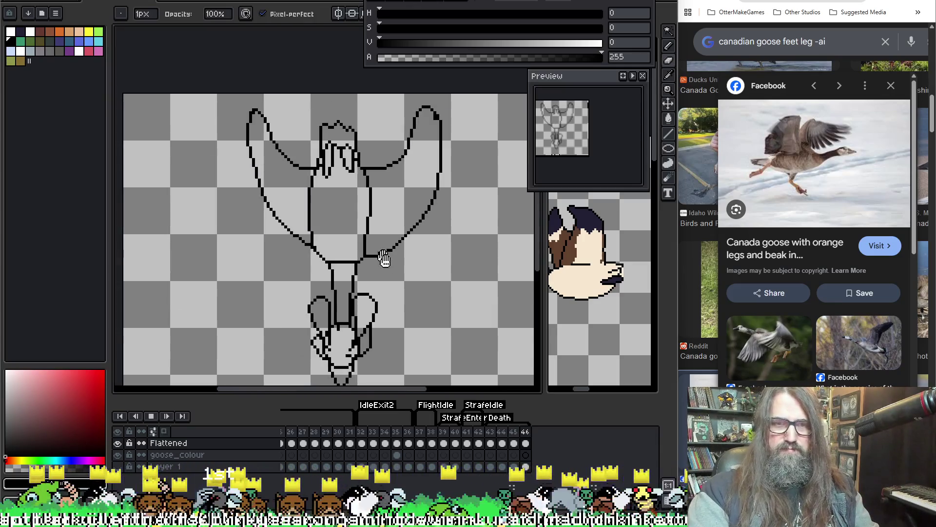
key(Return)
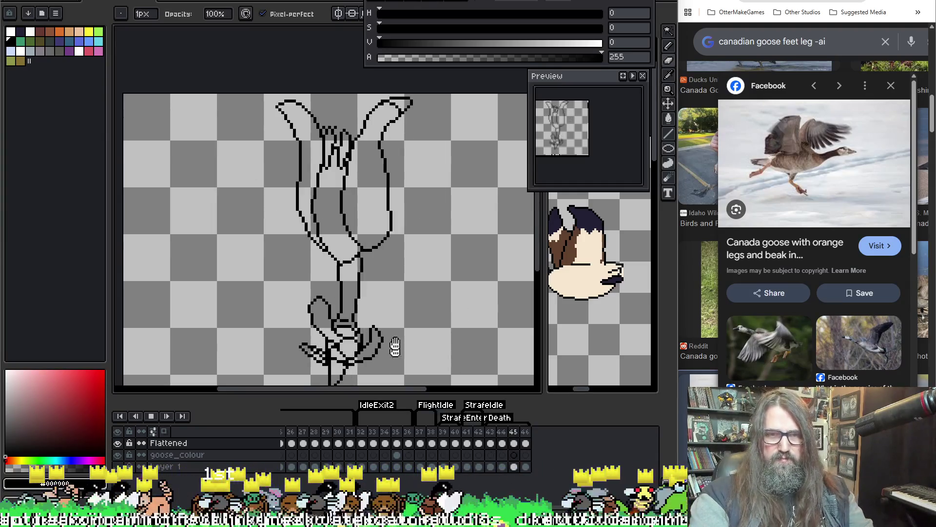
click(491, 444)
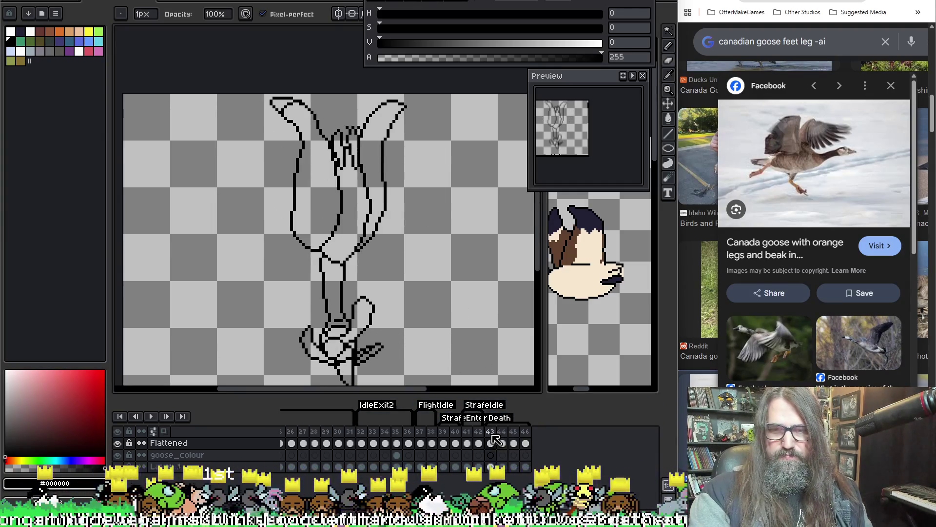
mouse_move(494, 442)
mouse_down()
mouse_move(514, 443)
mouse_move(503, 447)
mouse_up()
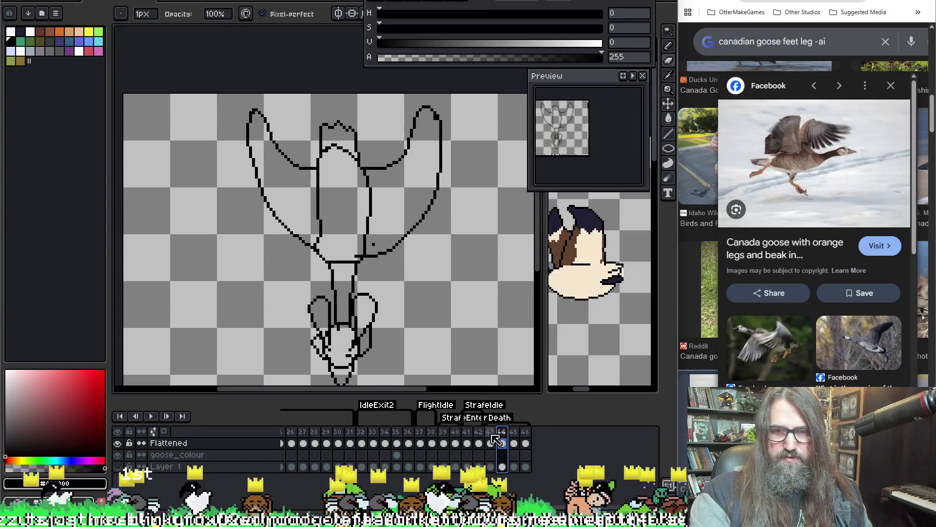
click(526, 442)
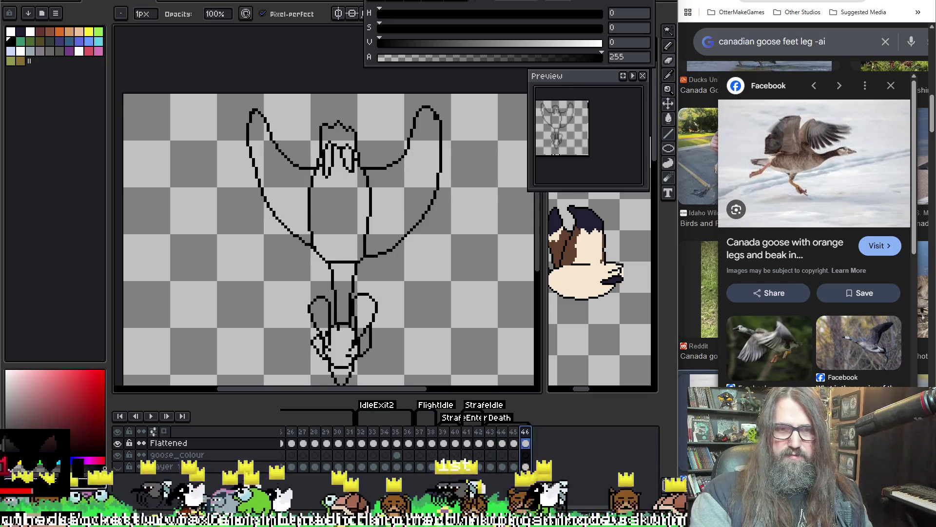
Reshape the black outline around the feet on frame 46 and erase stray pixels.
scroll(367, 262, up, 3)
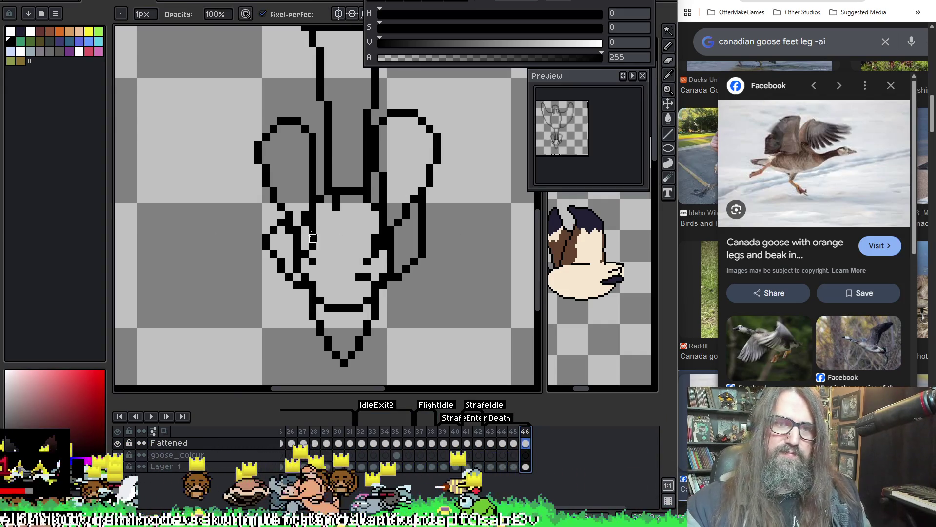
drag(313, 238, 317, 215)
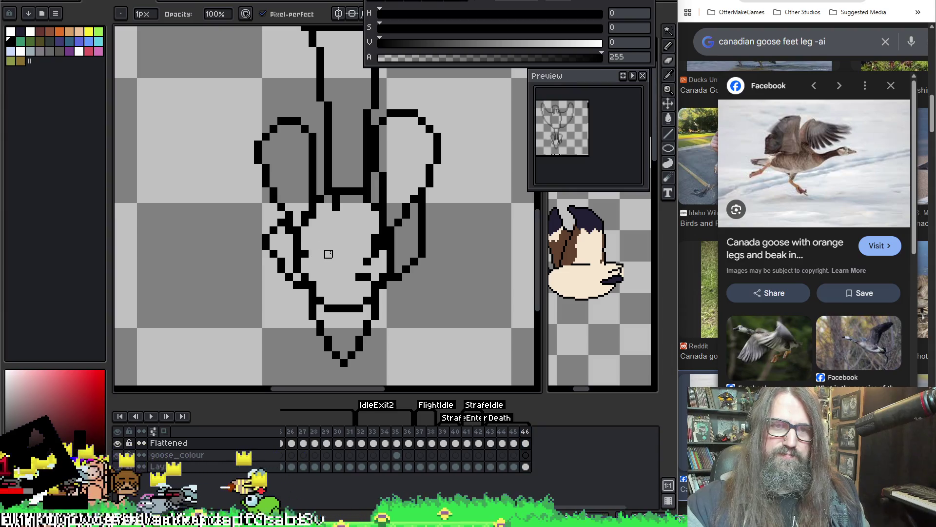
key(space)
mouse_move(397, 172)
mouse_down()
mouse_move(376, 205)
mouse_move(363, 270)
mouse_move(327, 247)
mouse_move(332, 226)
mouse_move(317, 183)
mouse_up()
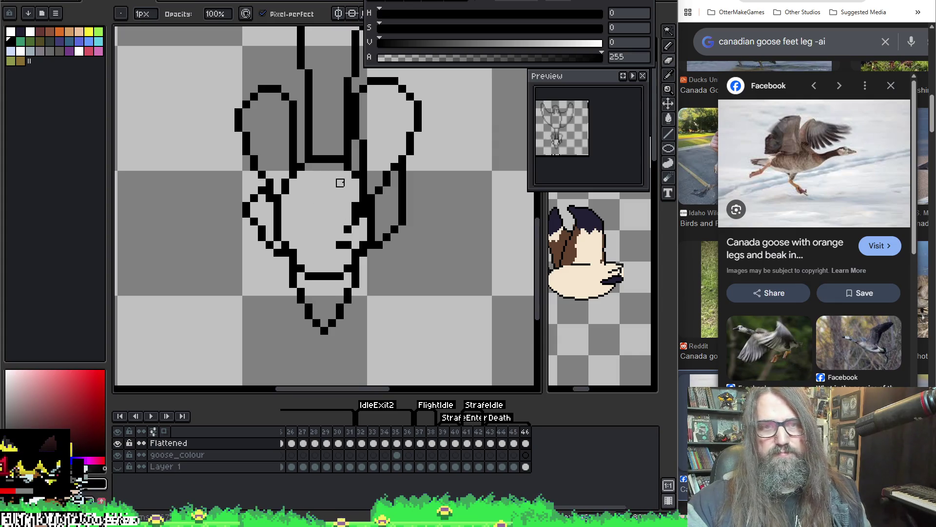
drag(355, 203, 355, 221)
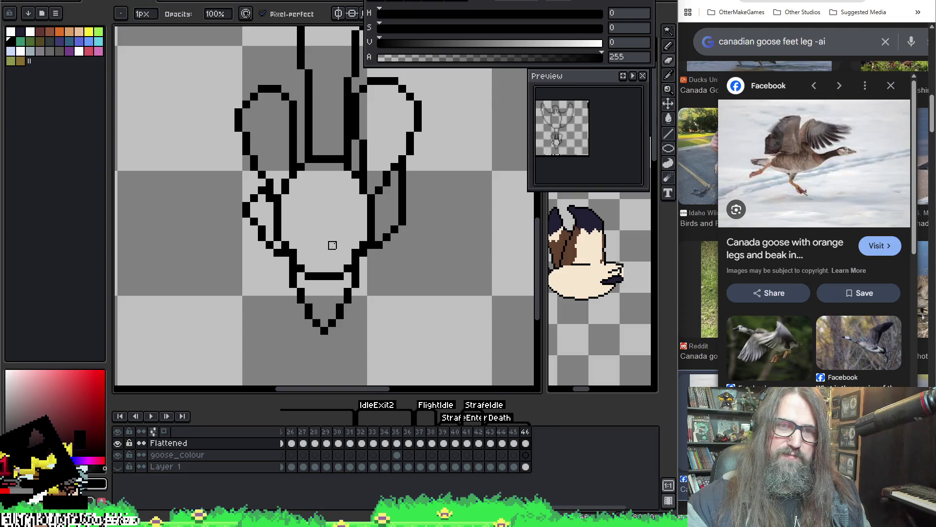
scroll(372, 199, down, 2)
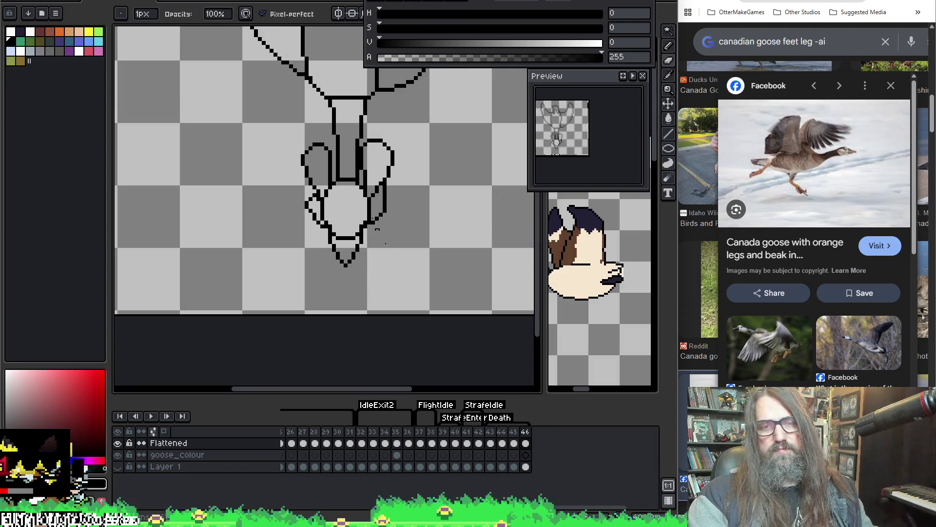
drag(490, 431, 513, 432)
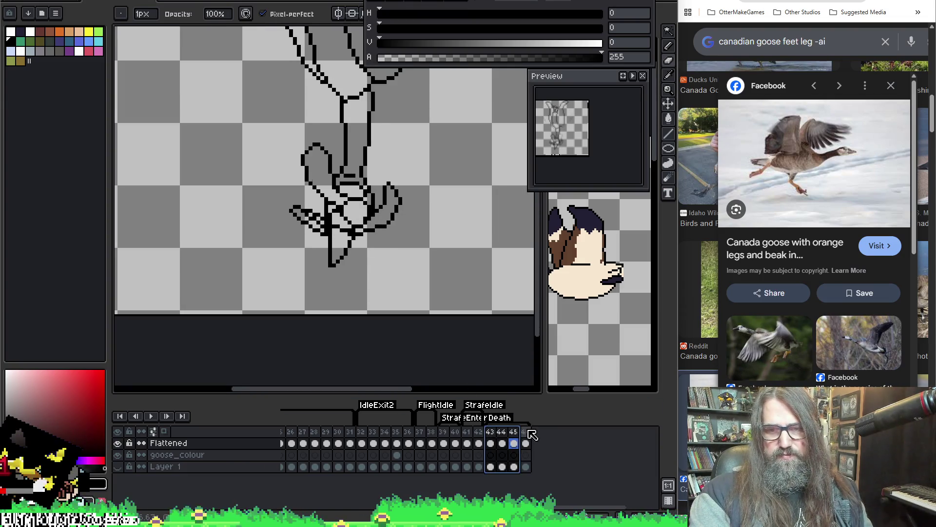
Set a new duration for frames 43–46 in Frame Properties and play the animation.
shift+click(525, 431)
right_click(528, 432)
click(546, 437)
text(150)
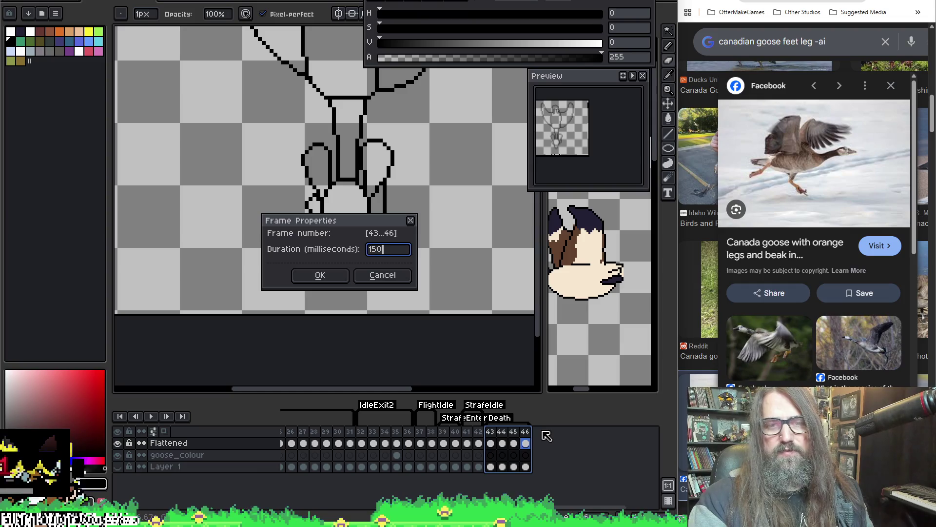
key(Return)
key(Return)
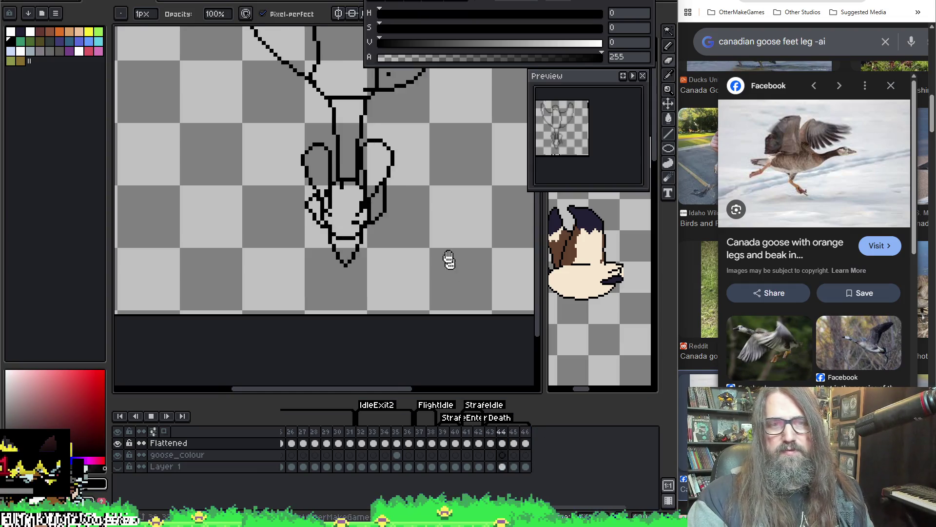
scroll(433, 167, down, 1)
drag(433, 167, 376, 215)
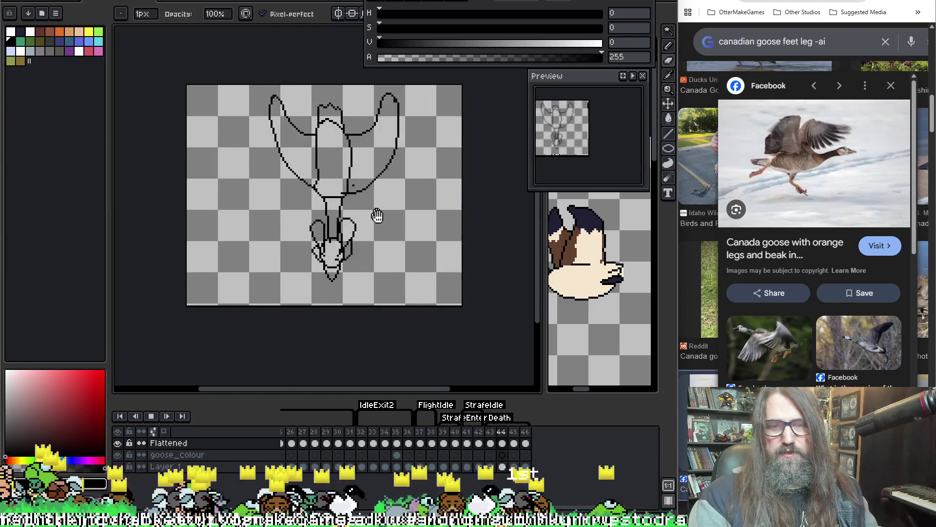
Reselect frames 43–46, confirm their new duration, and stop the preview on frame 46.
drag(490, 432, 525, 432)
right_click(532, 436)
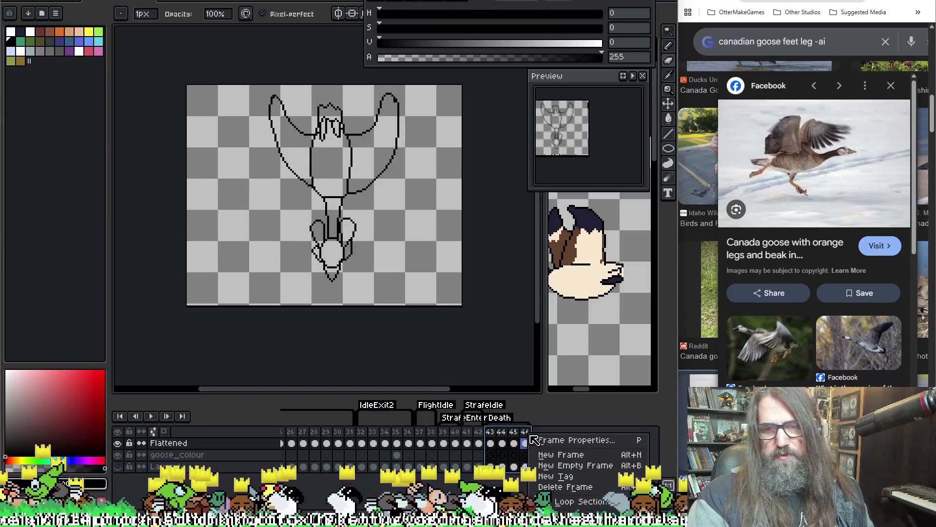
click(571, 440)
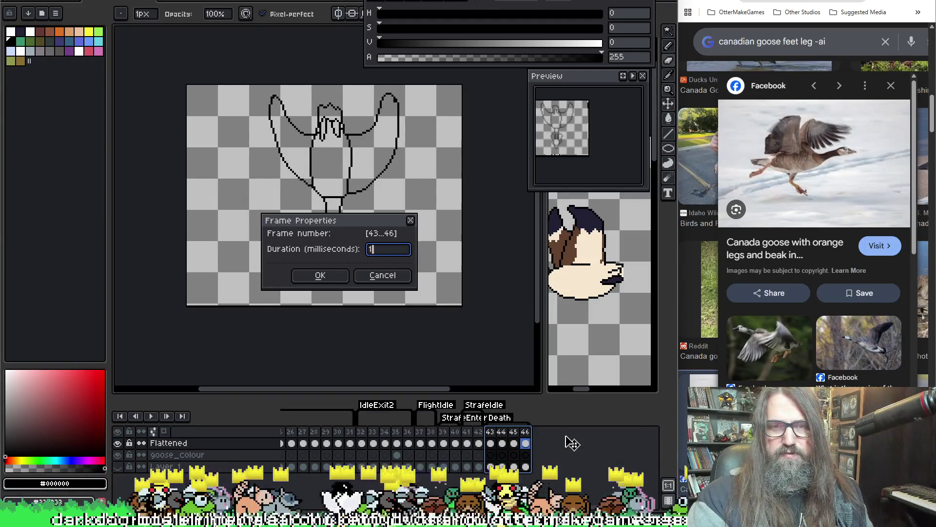
key(Return)
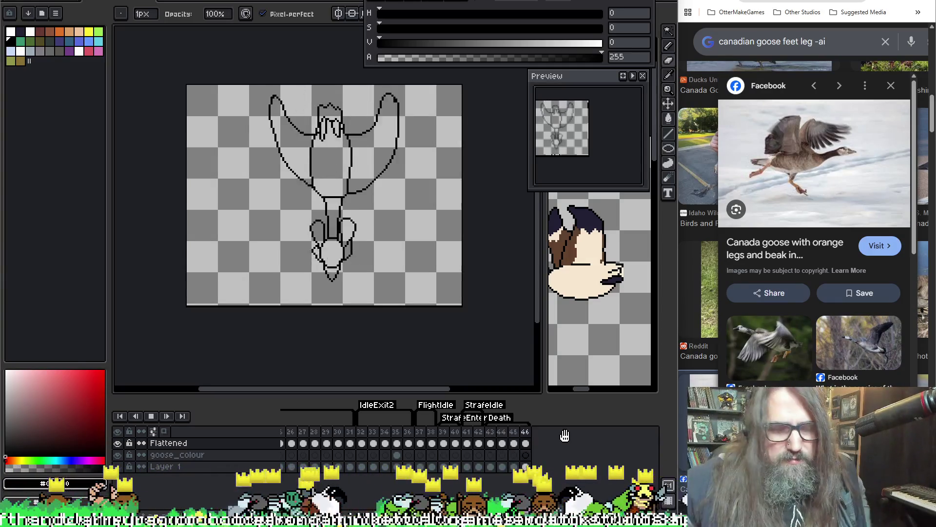
key(Return)
key(Right)
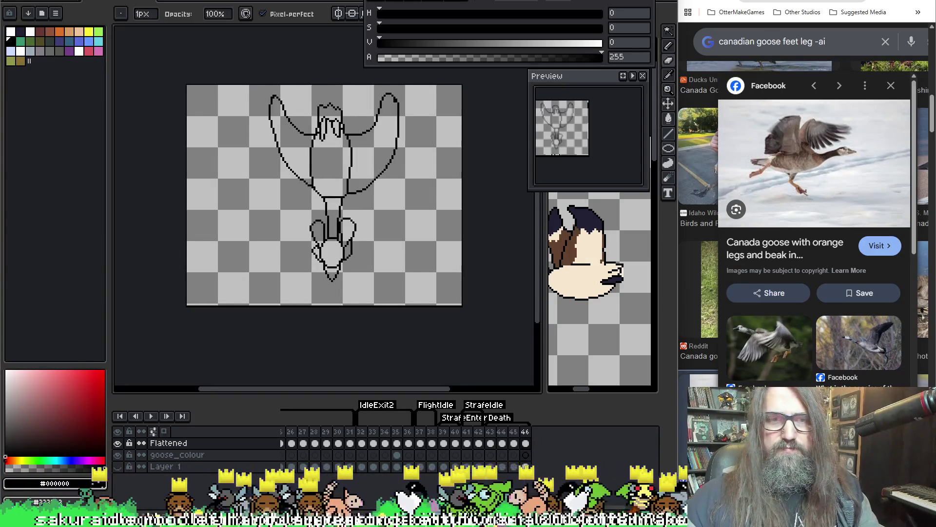
scroll(331, 219, up, 3)
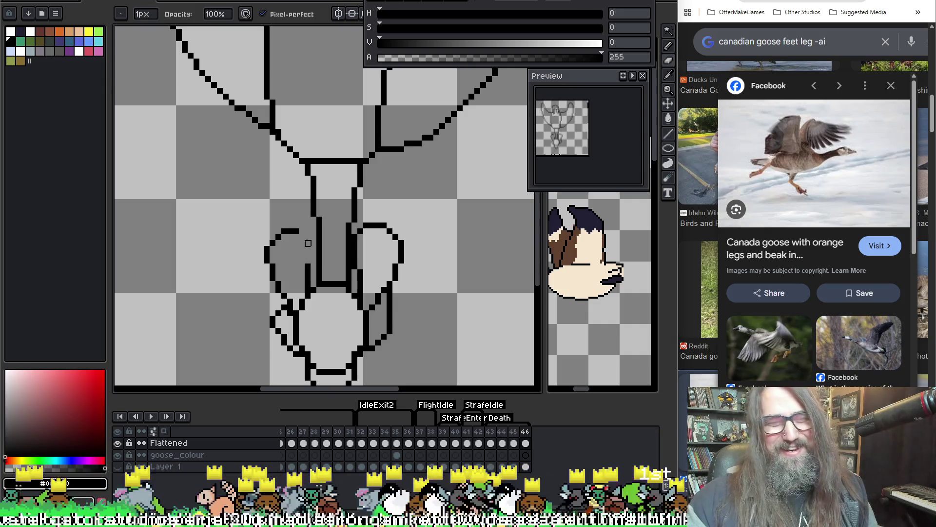
Turn on onion skin and redraw the left leg outline on frame 46.
key(e)
key(F3)
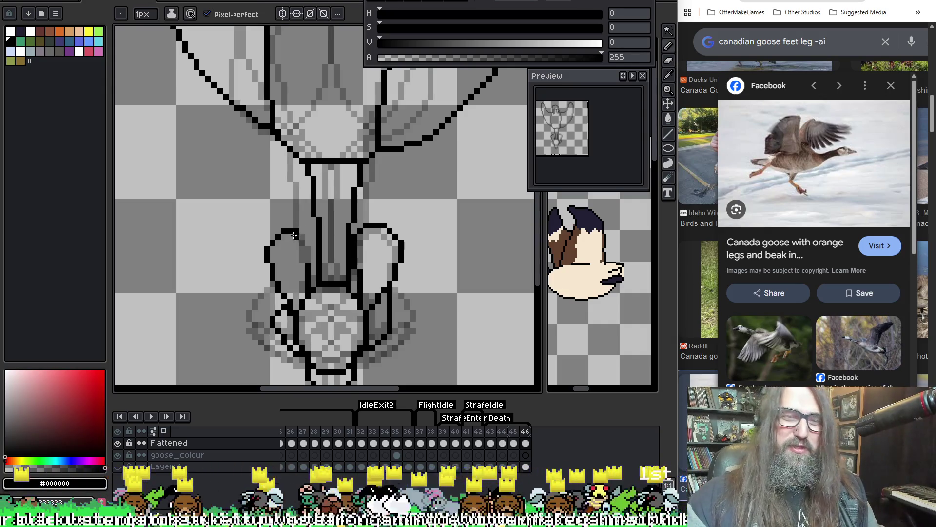
key(e)
drag(295, 235, 267, 249)
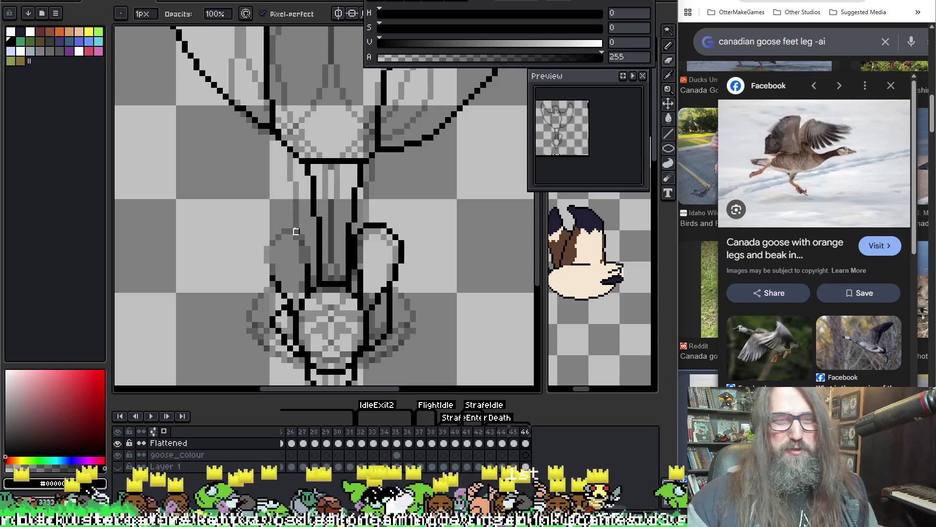
key(b)
mouse_move(307, 267)
mouse_down()
mouse_move(284, 235)
mouse_move(247, 242)
mouse_move(273, 278)
mouse_up()
Erase the right leg's top-right outline on frame 46 and redraw its right side.
key(e)
click(390, 231)
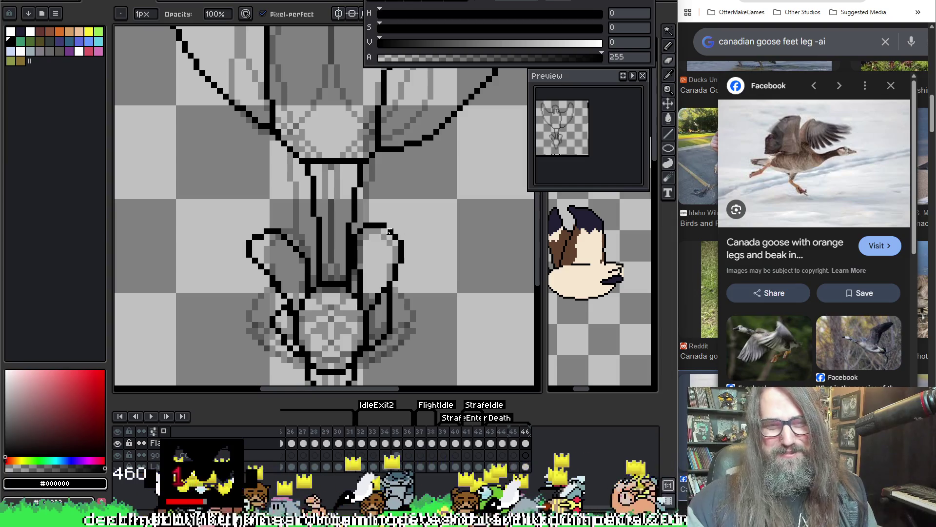
mouse_move(390, 237)
mouse_down()
mouse_move(372, 231)
mouse_move(355, 263)
mouse_move(398, 263)
mouse_move(395, 274)
mouse_move(383, 237)
mouse_move(398, 228)
mouse_up()
key(b)
key(ctrl+z)
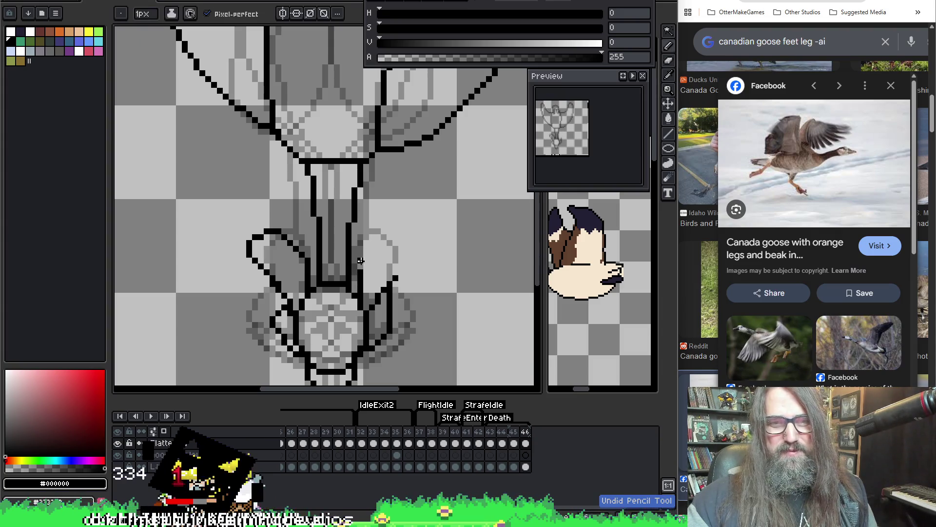
drag(360, 263, 370, 240)
key(ctrl+z)
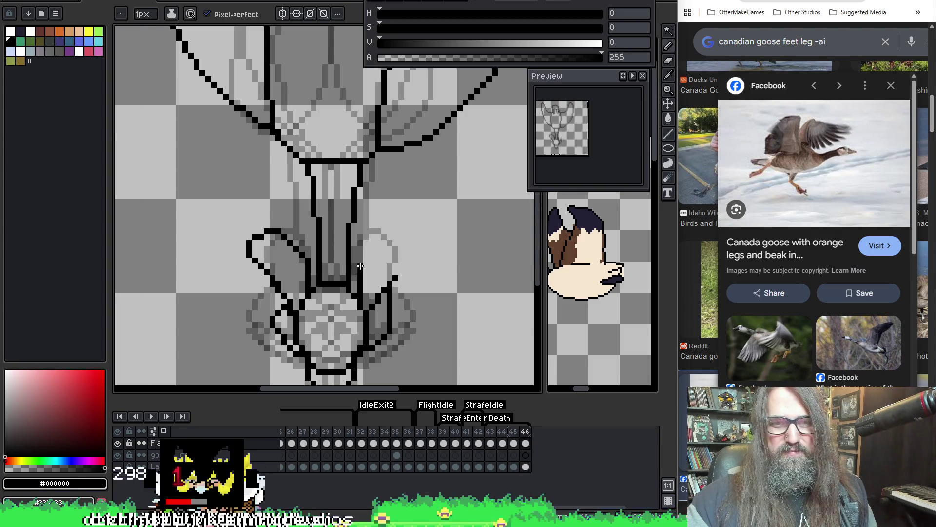
drag(406, 237, 390, 282)
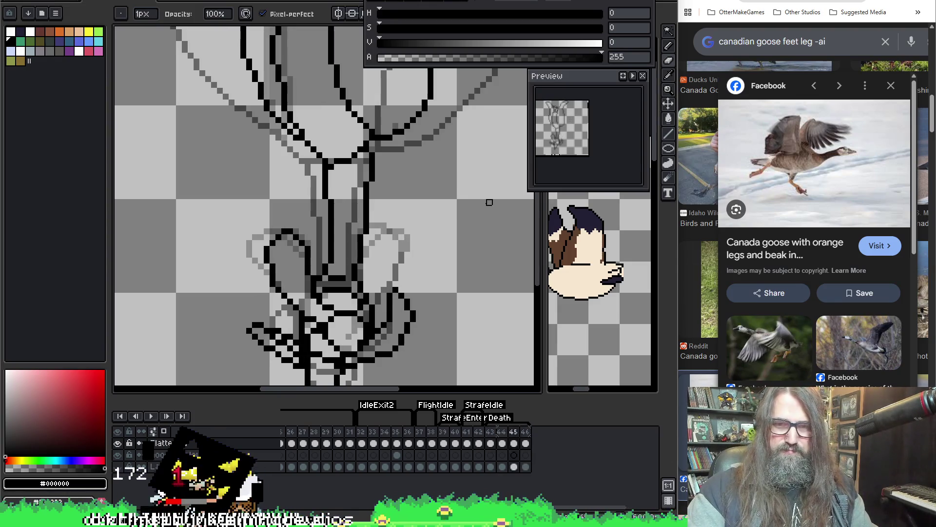
Stop the preview and go to frame 44, comparing its legs against frame 46 with onion skin.
key(Return)
key(Left)
key(Left)
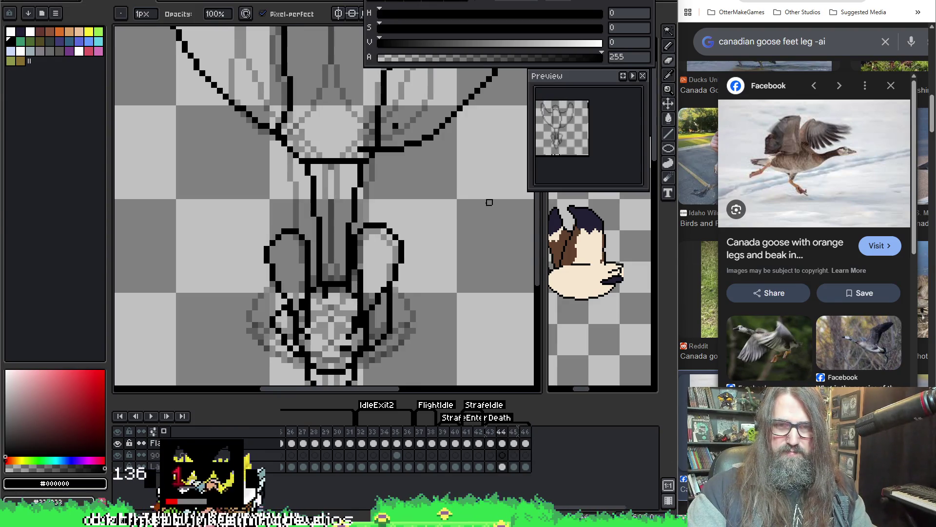
key(Left)
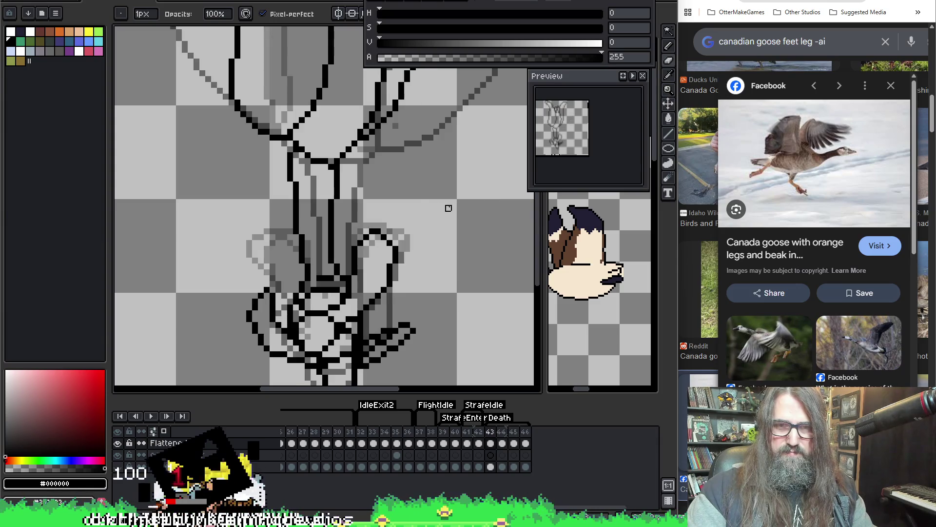
key(Right)
key(Right)
key(Right)
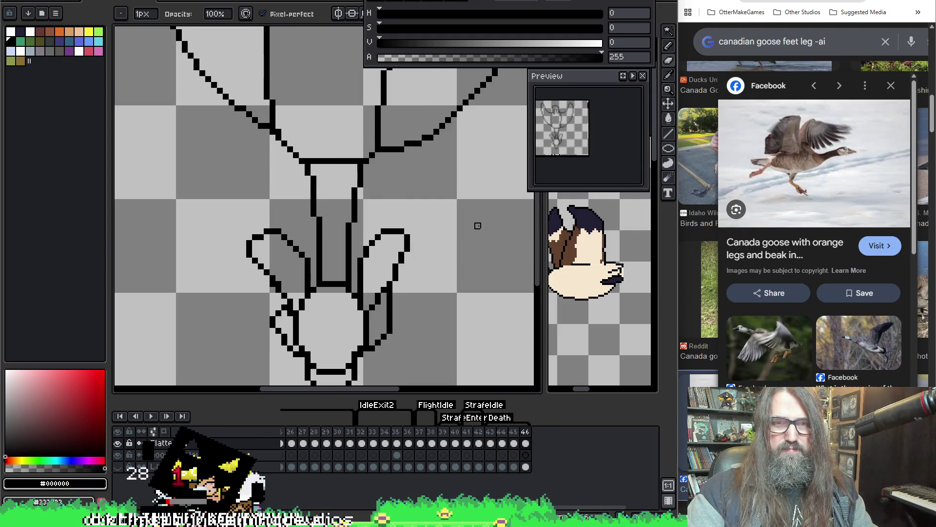
key(Left)
key(Left)
scroll(466, 209, up, 1)
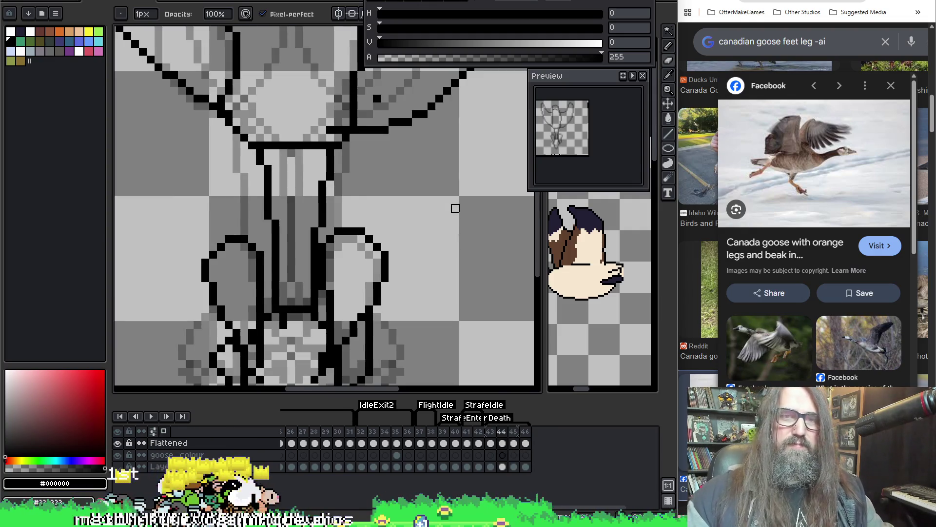
key(F3)
Erase and redraw the right leg's outline on frame 44 with a peaked top.
mouse_move(361, 223)
mouse_down()
mouse_move(351, 236)
mouse_move(361, 253)
mouse_up()
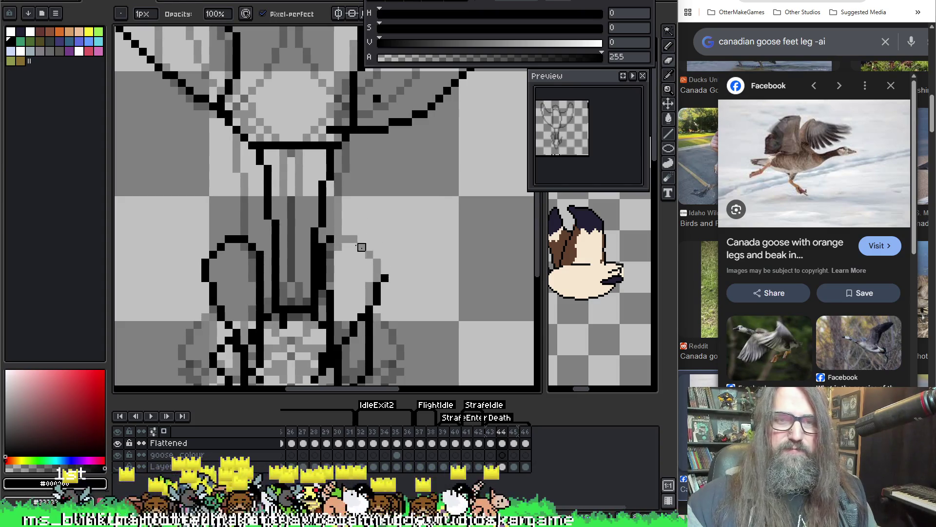
drag(320, 230, 338, 247)
key(b)
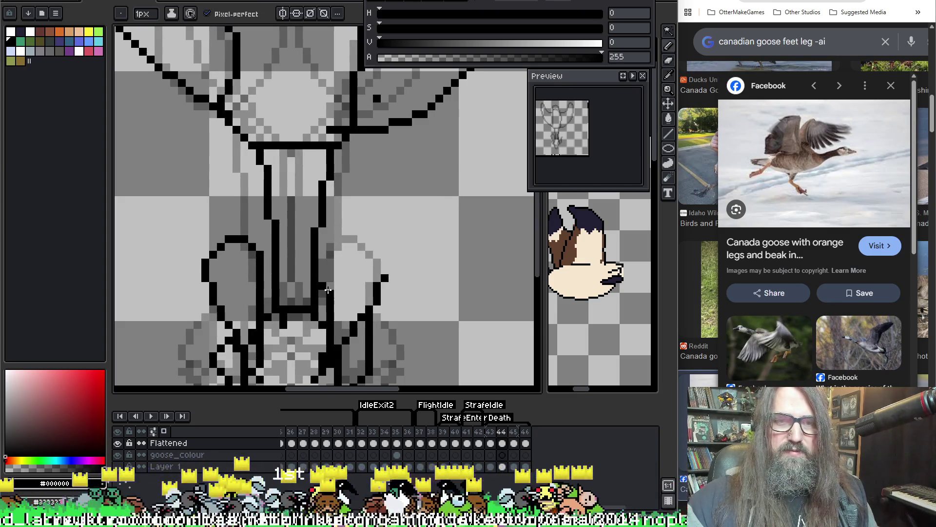
mouse_move(324, 288)
mouse_down()
mouse_move(349, 236)
mouse_move(393, 231)
mouse_up()
key(ctrl+z)
mouse_move(324, 288)
mouse_down()
mouse_move(363, 219)
mouse_move(394, 242)
mouse_move(385, 278)
mouse_up()
key(ctrl+z)
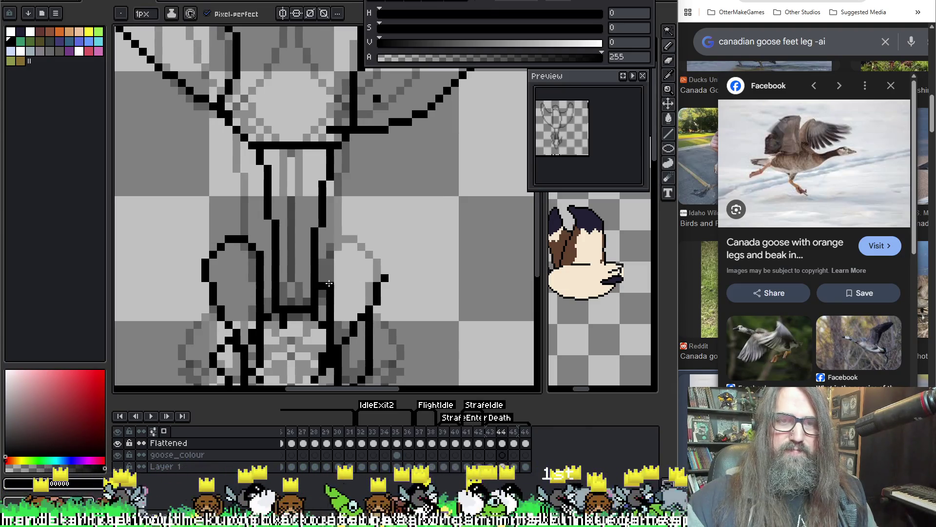
mouse_move(325, 287)
mouse_down()
mouse_move(359, 230)
mouse_move(395, 243)
mouse_move(373, 300)
mouse_up()
Give frame 44's left leg a flatter top outline, then play the animation to check.
key(e)
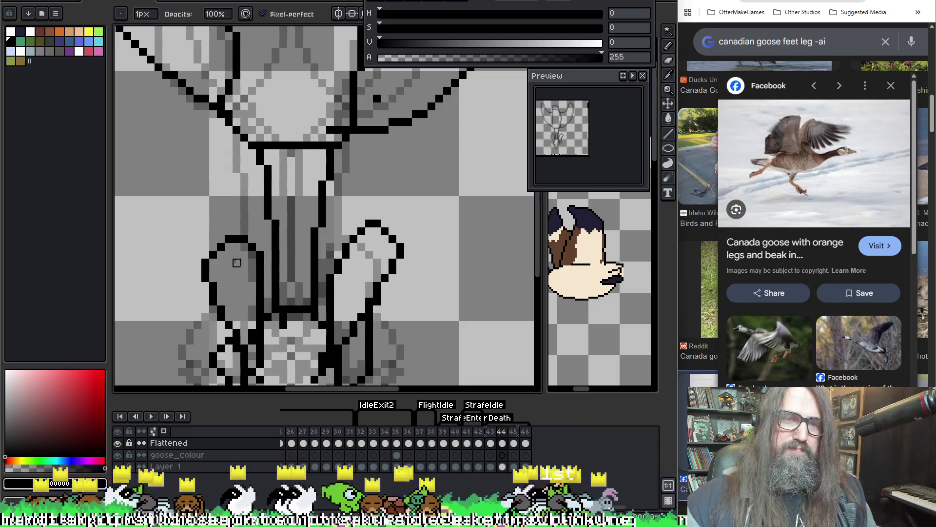
mouse_move(222, 243)
mouse_down()
mouse_move(206, 264)
mouse_move(245, 247)
mouse_move(243, 230)
mouse_move(212, 223)
mouse_move(206, 273)
mouse_up()
click(206, 276)
key(b)
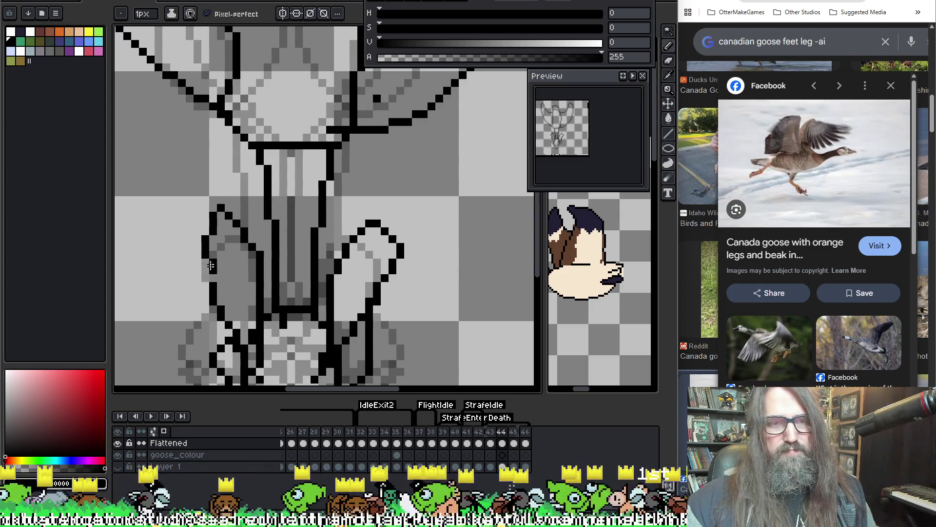
key(ctrl+z)
mouse_move(250, 244)
mouse_down()
mouse_move(229, 213)
mouse_move(205, 232)
mouse_move(217, 288)
mouse_up()
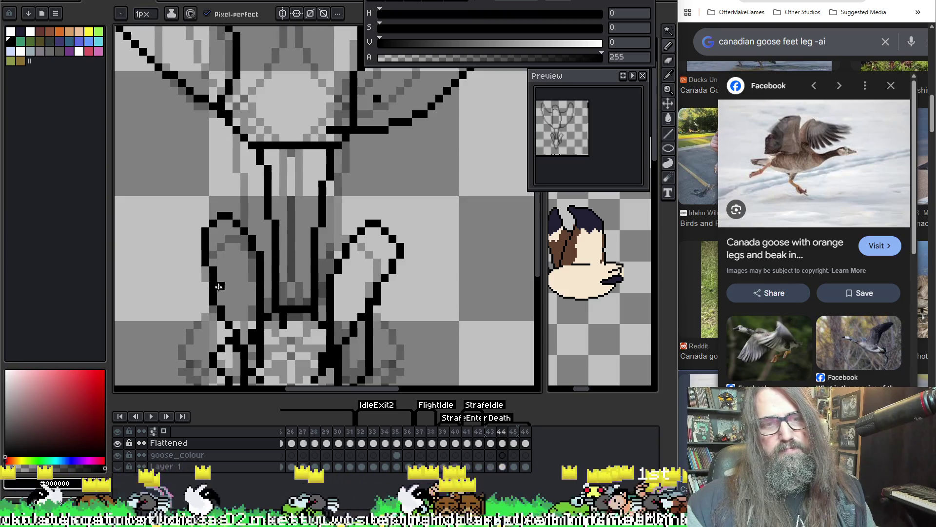
key(e)
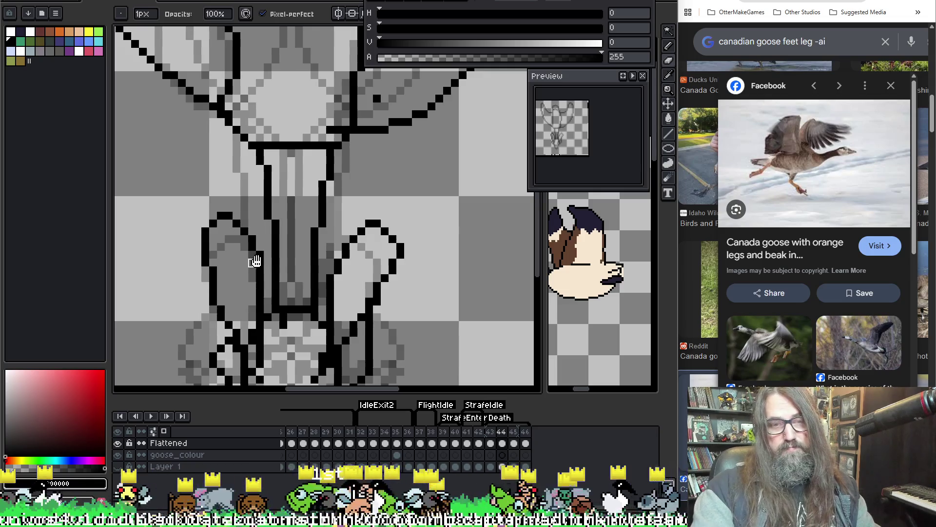
key(Return)
Stop the animation preview and flip between frames to compare, settling on frame 44.
scroll(481, 253, down, 3)
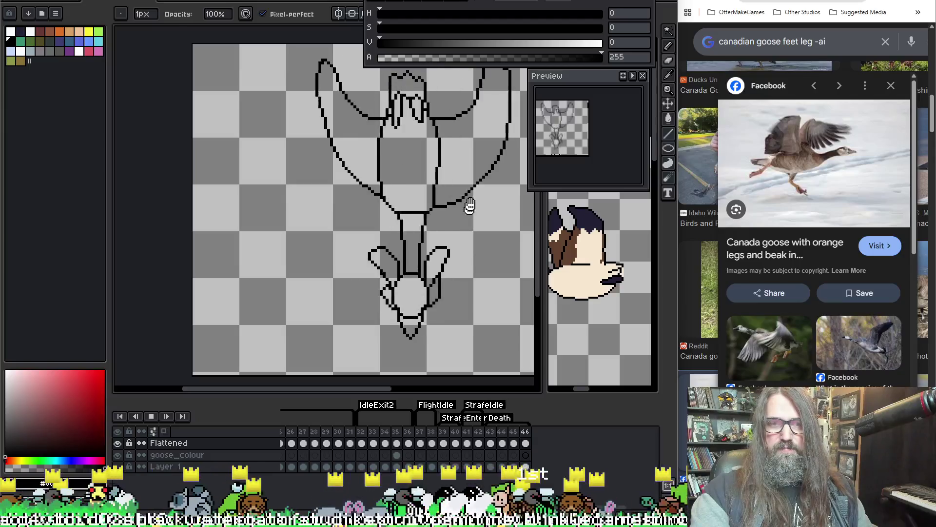
drag(468, 203, 411, 202)
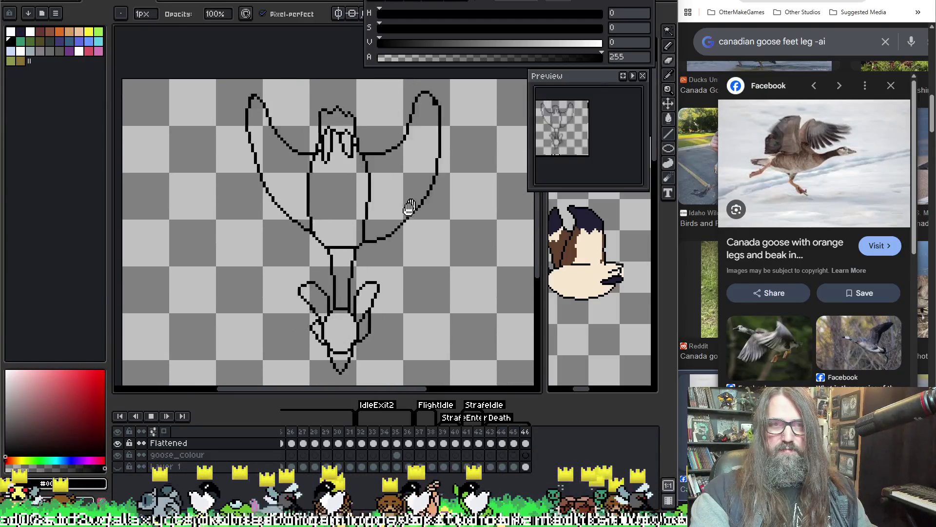
key(Return)
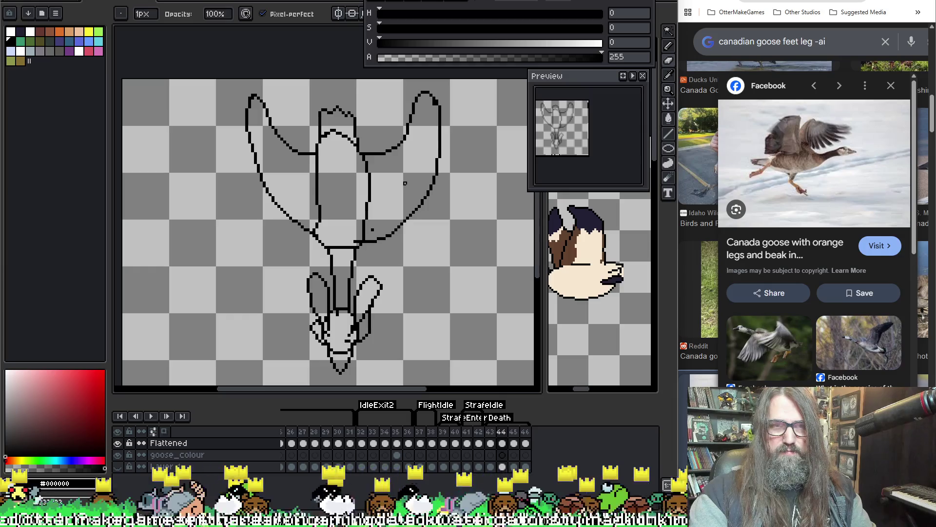
key(Right)
key(Right)
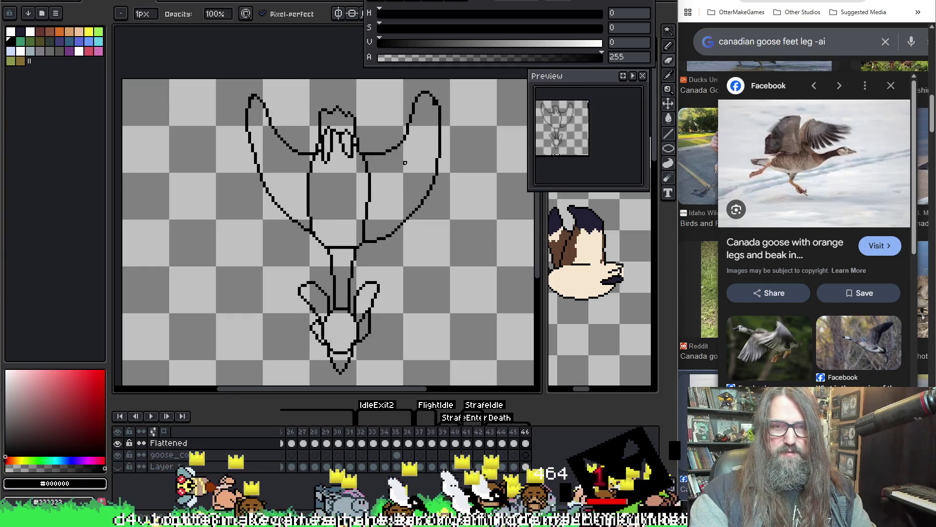
scroll(405, 162, up, 2)
key(Left)
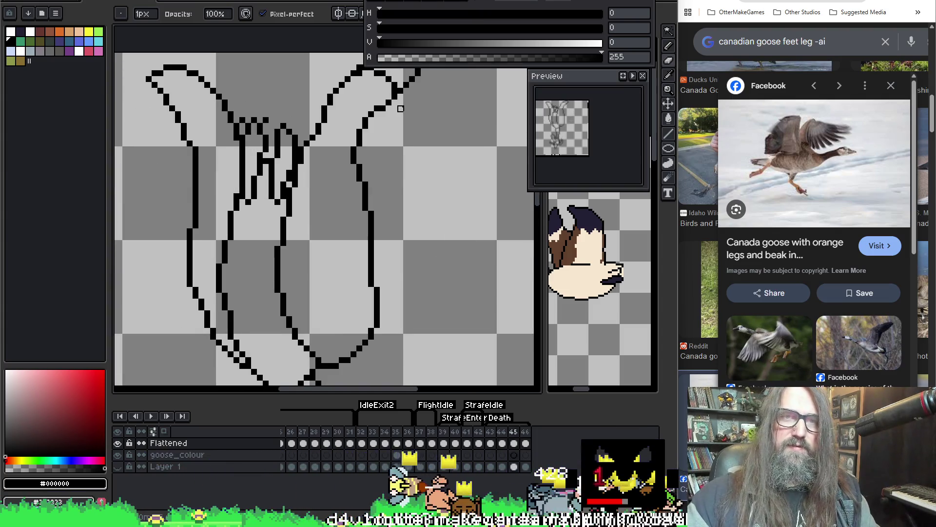
key(Left)
key(Right)
key(Left)
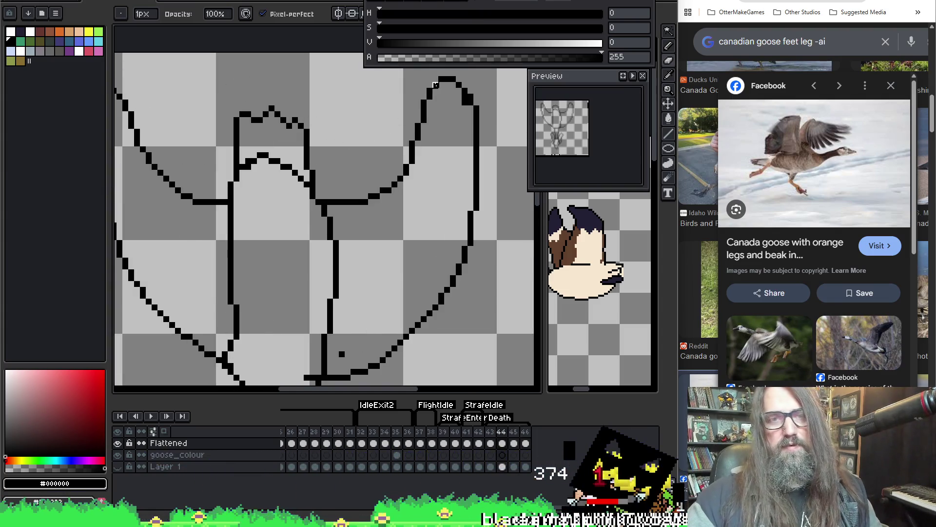
Redraw the head's top-left outline and erase the old line inside the head.
key(e)
mouse_move(451, 79)
mouse_down()
mouse_move(402, 73)
mouse_move(414, 136)
mouse_up()
key(b)
drag(429, 101, 423, 121)
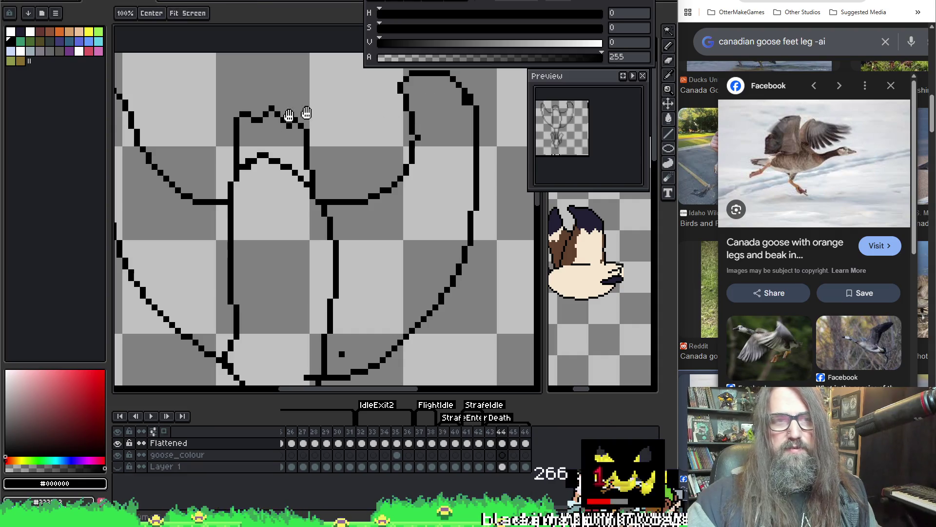
Nudge the goose drawing 3 px over with the Move tool.
mouse_move(309, 115)
mouse_down()
mouse_move(416, 175)
mouse_move(341, 146)
mouse_move(309, 151)
mouse_up()
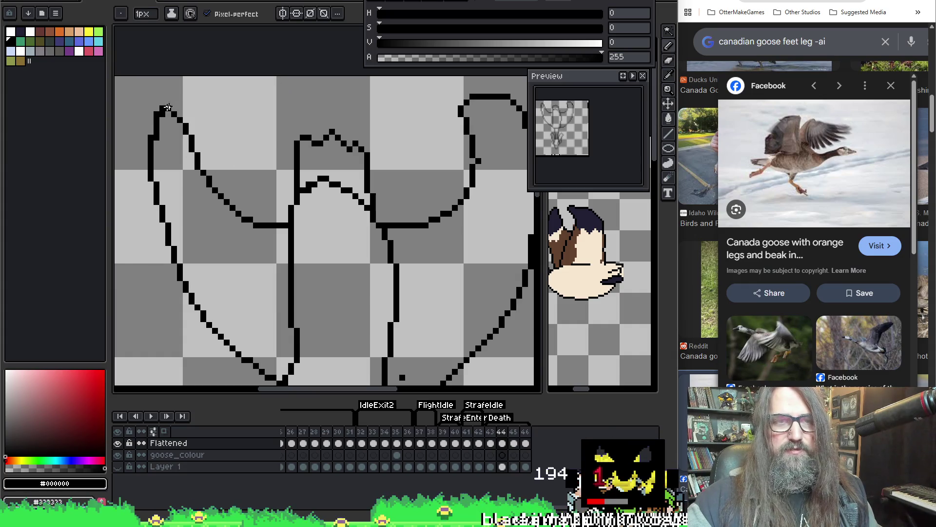
key(e)
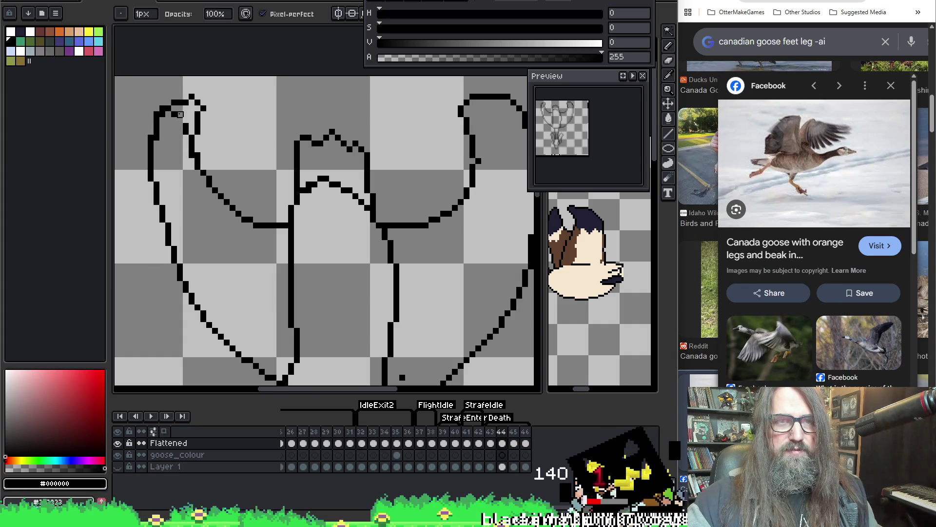
key(m)
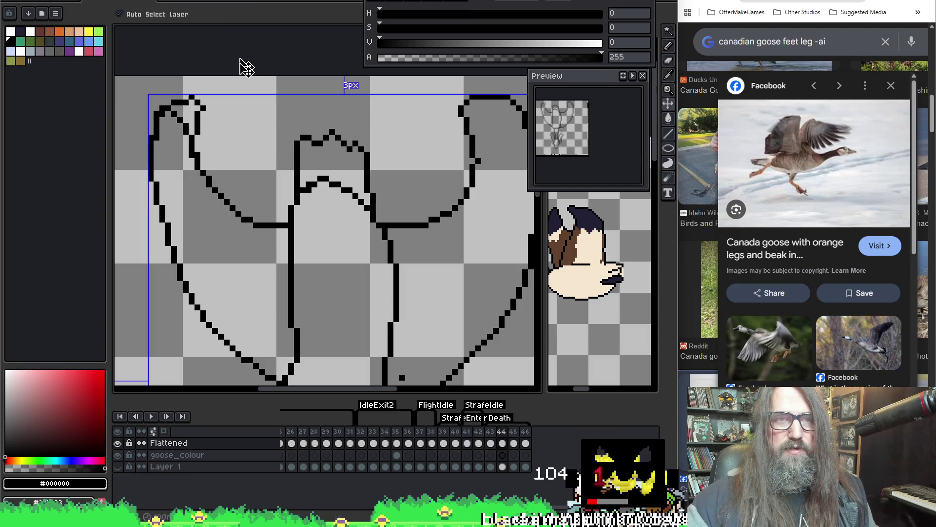
drag(226, 125, 235, 117)
key(b)
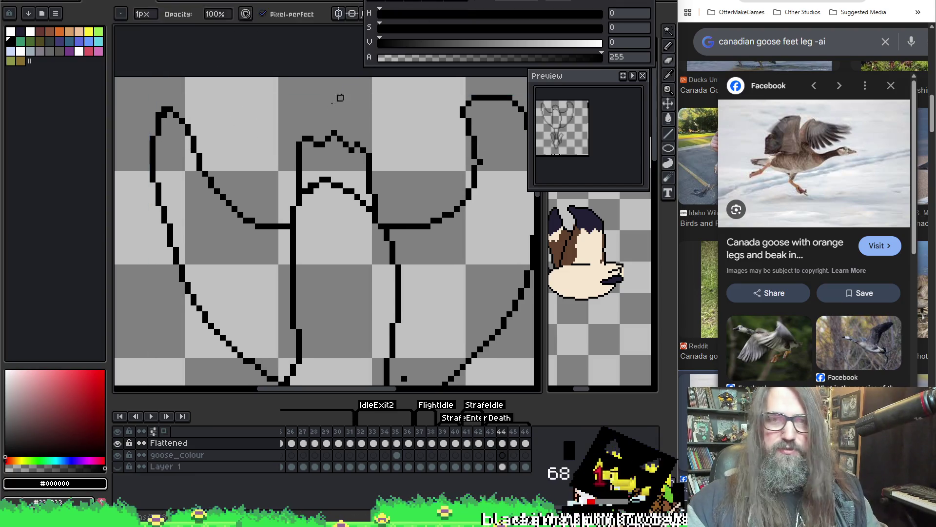
scroll(235, 140, left, 3)
Erase the stray inner black line across the goose and save the file.
key(i)
key(b)
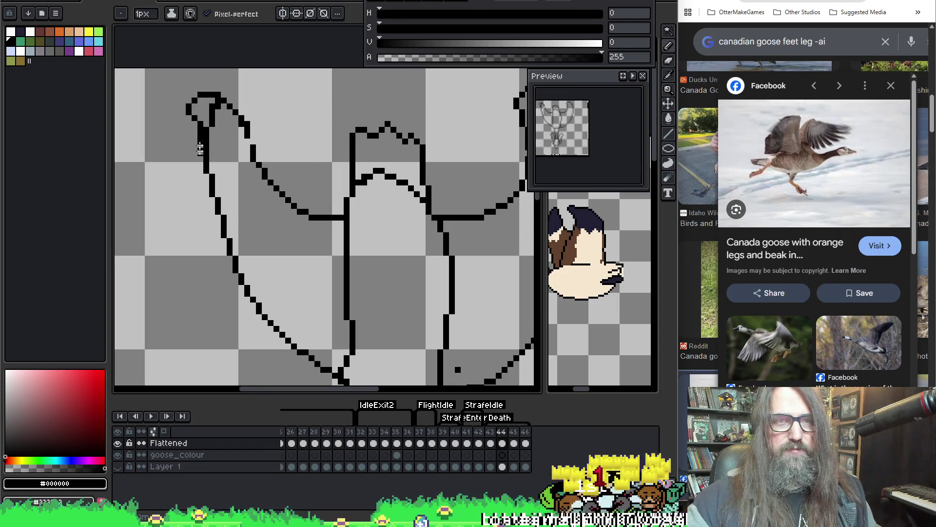
key(b)
mouse_move(219, 100)
mouse_down()
mouse_move(206, 125)
mouse_move(250, 142)
mouse_move(314, 104)
mouse_up()
key(ctrl+s)
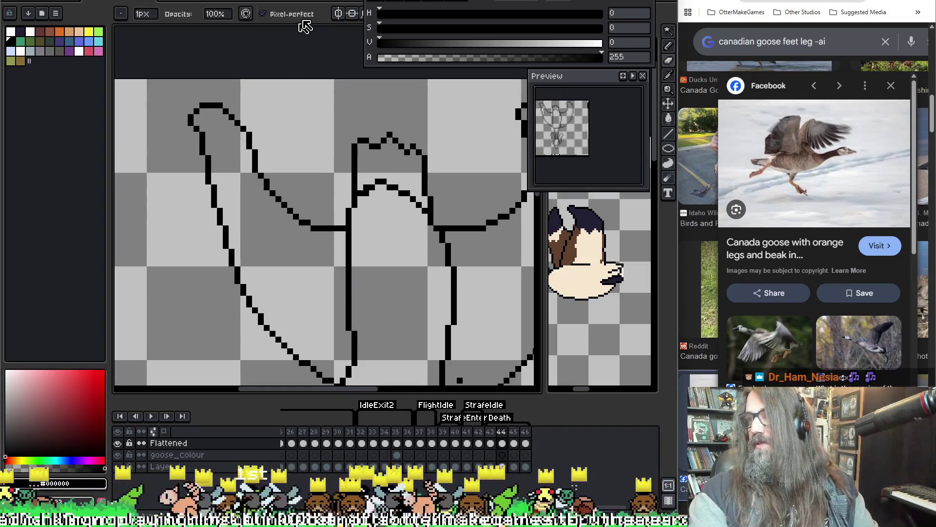
Erase two stray pixels from the arch-shaped top of the goose's outline.
drag(342, 196, 296, 205)
scroll(293, 200, down, 3)
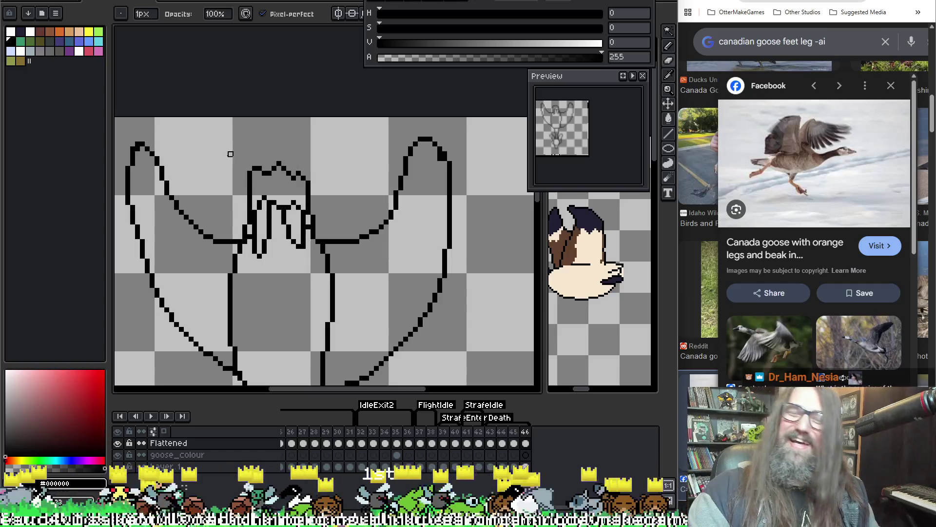
scroll(188, 146, up, 3)
scroll(424, 151, up, 2)
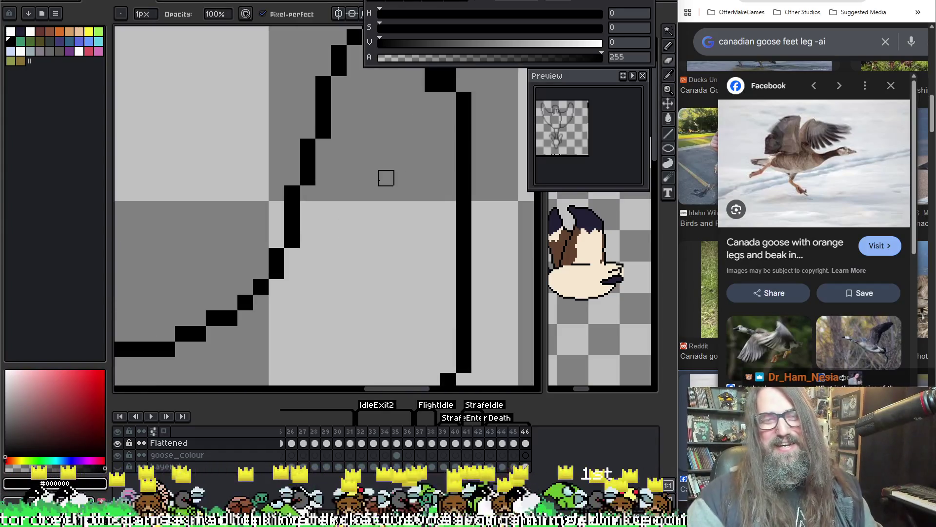
mouse_move(444, 224)
mouse_down()
mouse_move(363, 340)
mouse_move(357, 215)
mouse_up()
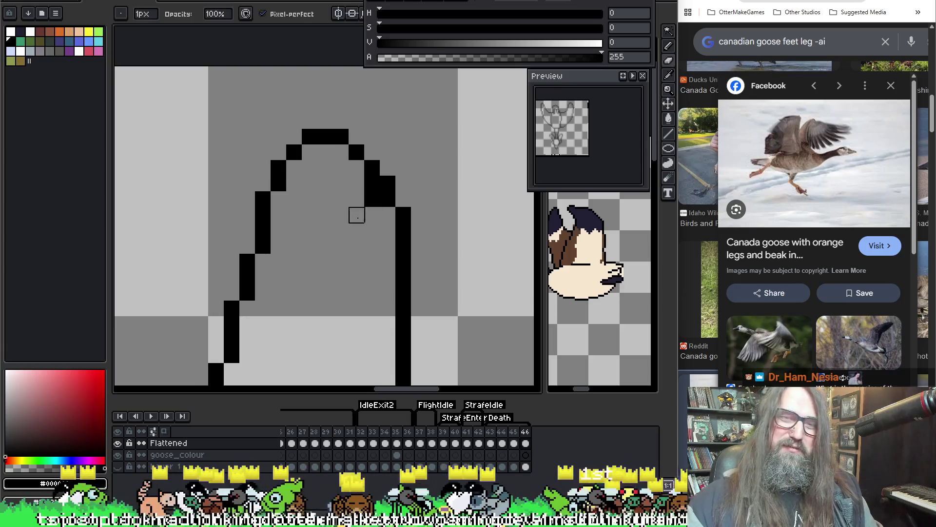
click(372, 198)
click(372, 183)
key(b)
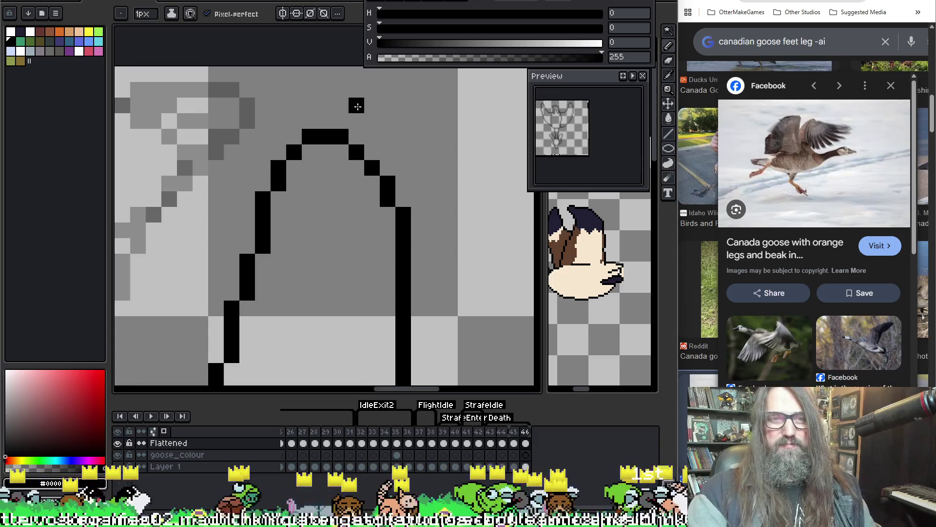
Step between frames 44, 45 and 46 to compare the wing poses.
scroll(355, 149, down, 3)
scroll(355, 149, down, 1)
key(Left)
key(Right)
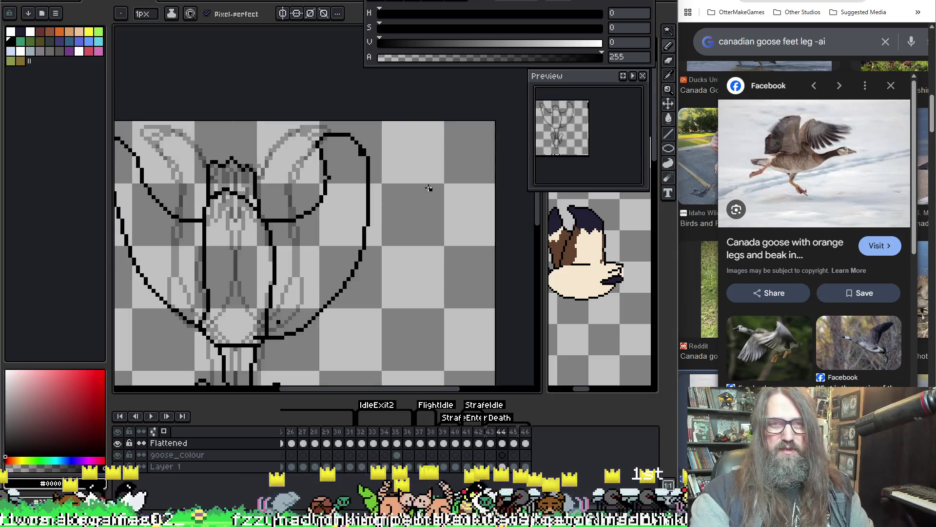
key(Left)
key(Left)
key(Right)
key(Left)
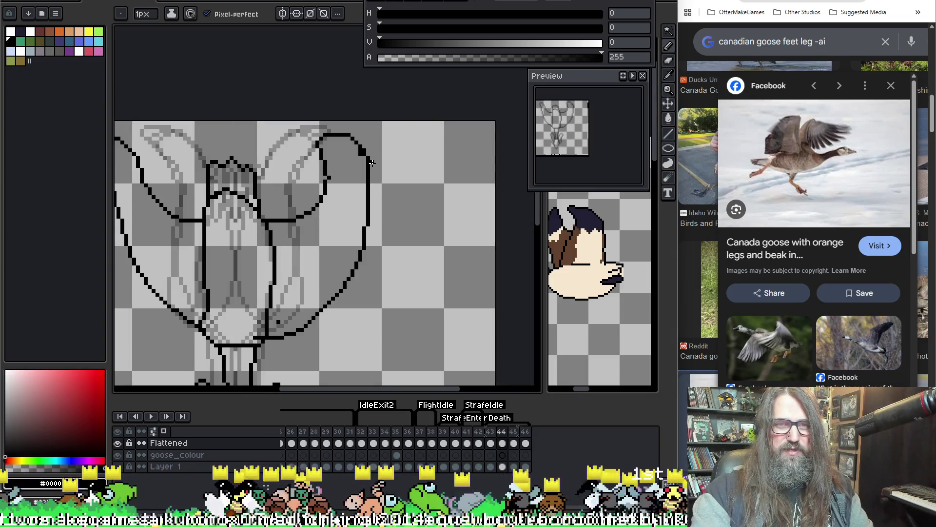
drag(371, 162, 399, 168)
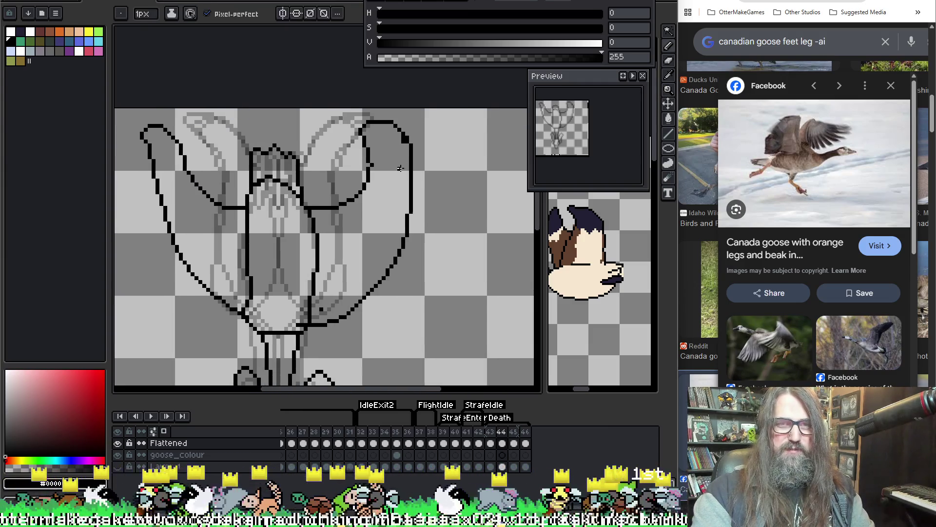
key(Right)
key(Right)
scroll(400, 168, up, 2)
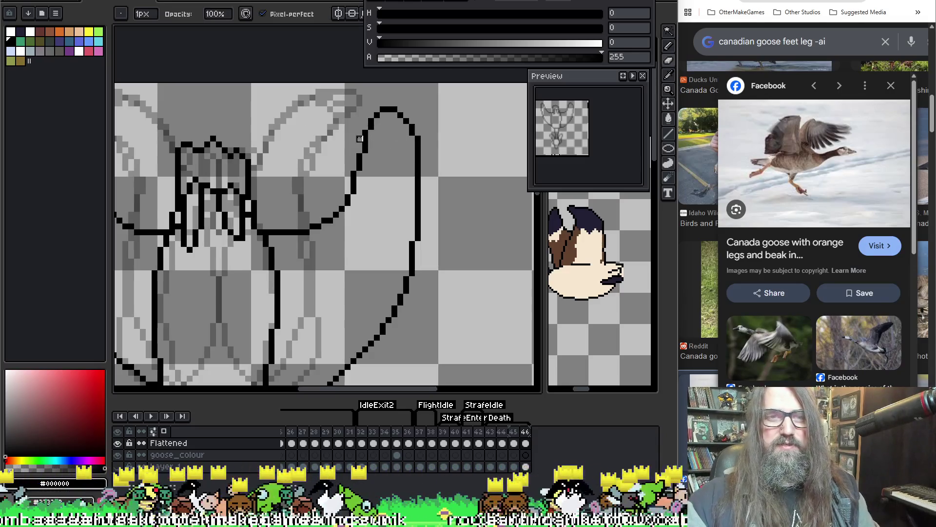
key(Left)
key(Left)
key(Right)
key(Right)
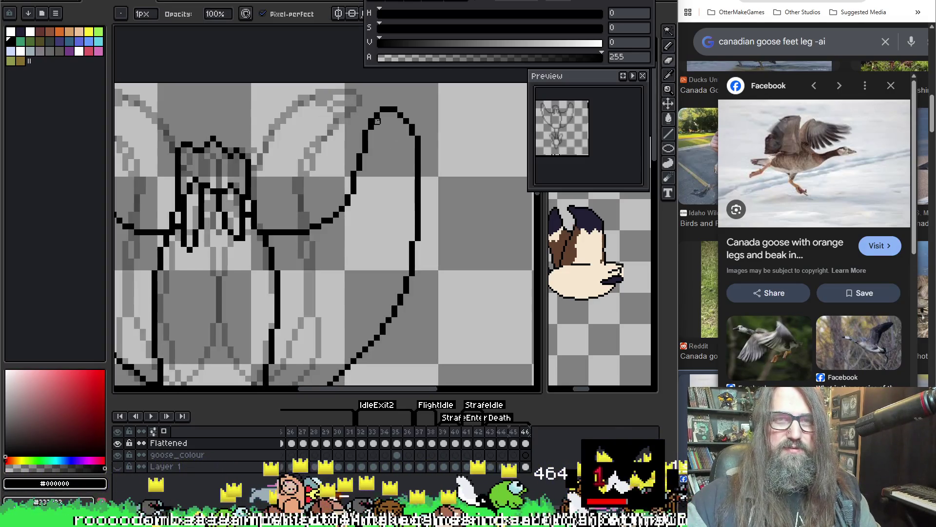
Redraw the right wing's outline and inner edge on frame 46, erasing the old wing line.
key(e)
mouse_move(383, 103)
mouse_down()
mouse_move(344, 115)
mouse_move(354, 175)
mouse_move(365, 145)
mouse_up()
key(e)
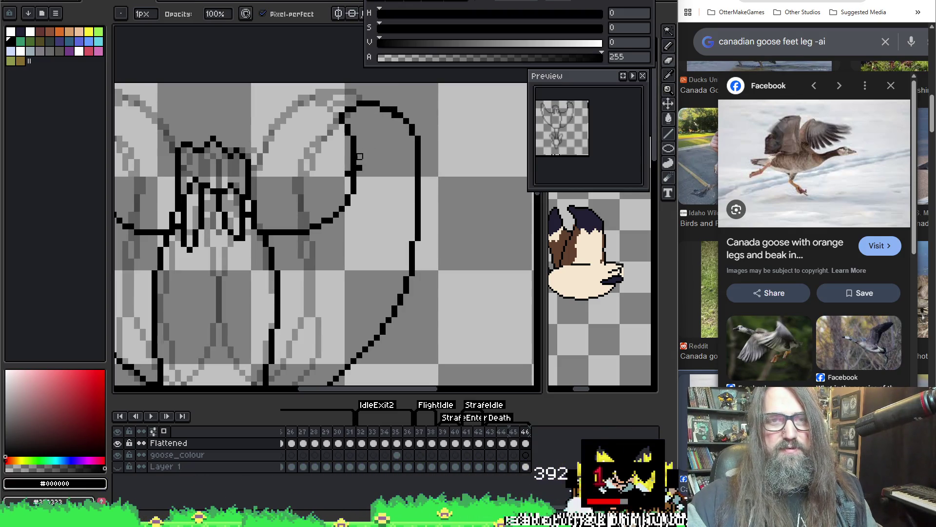
scroll(348, 174, down, 2)
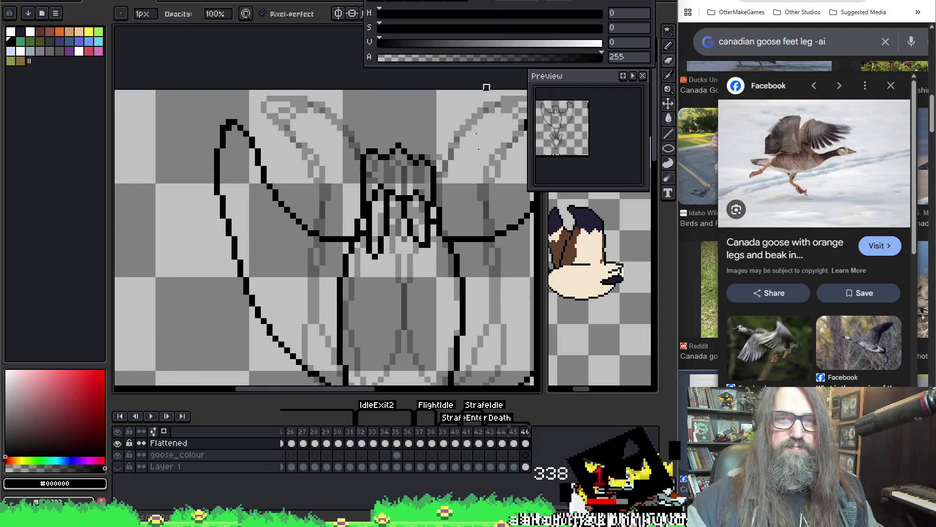
scroll(183, 139, up, 2)
key(b)
mouse_move(201, 189)
mouse_down()
mouse_move(161, 137)
mouse_move(156, 187)
mouse_move(166, 157)
mouse_up()
key(e)
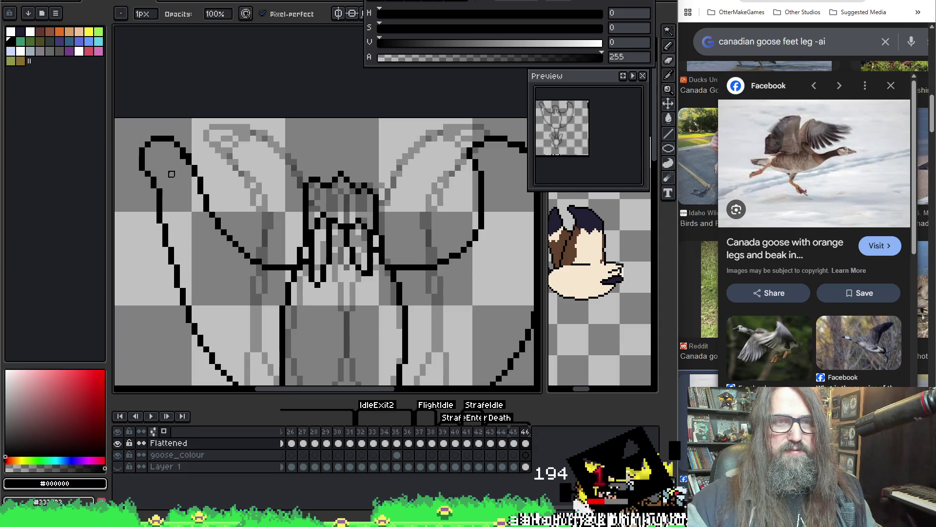
key(b)
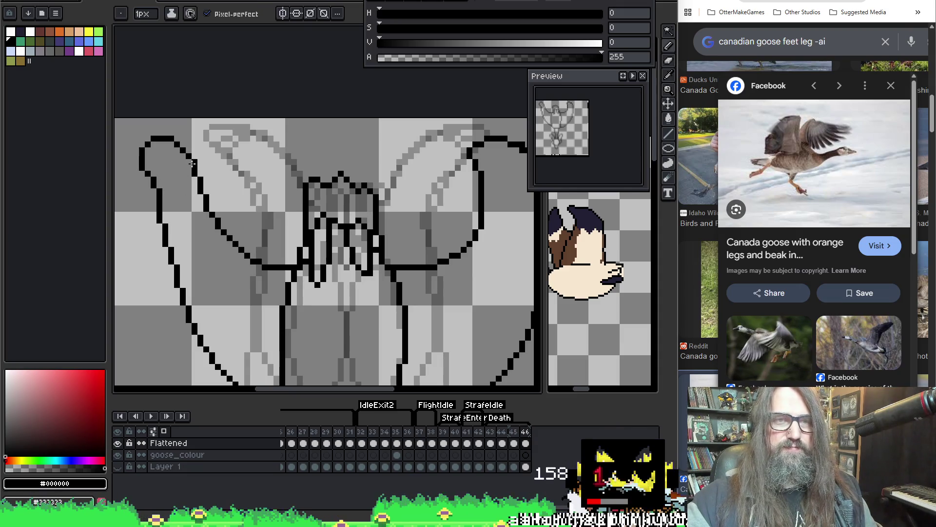
Play the flight animation from frame 43 to check the new wing, then stop.
key(Left)
key(Left)
key(Left)
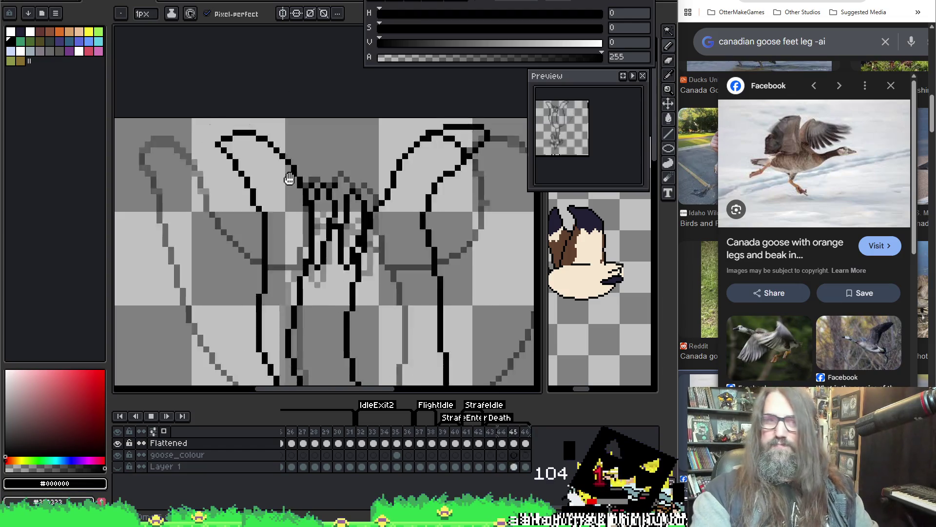
scroll(292, 195, down, 2)
key(Return)
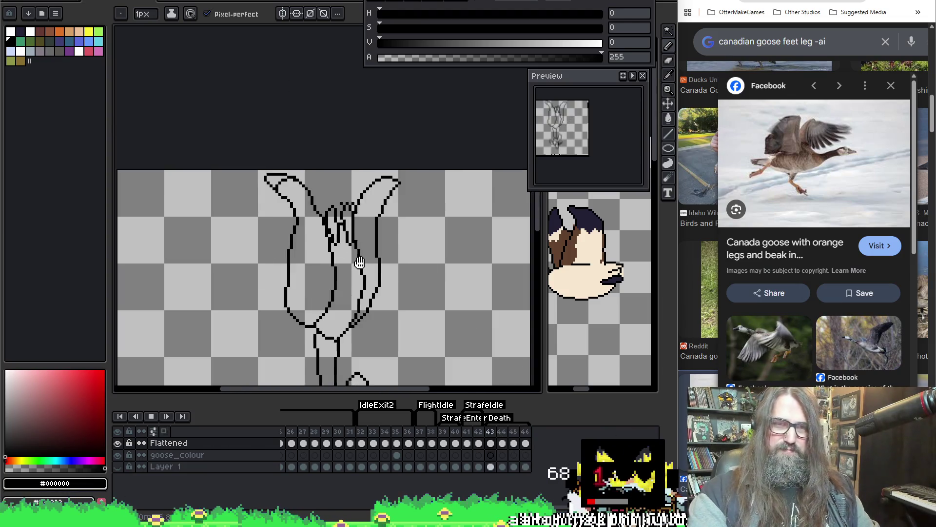
scroll(341, 200, down, 1)
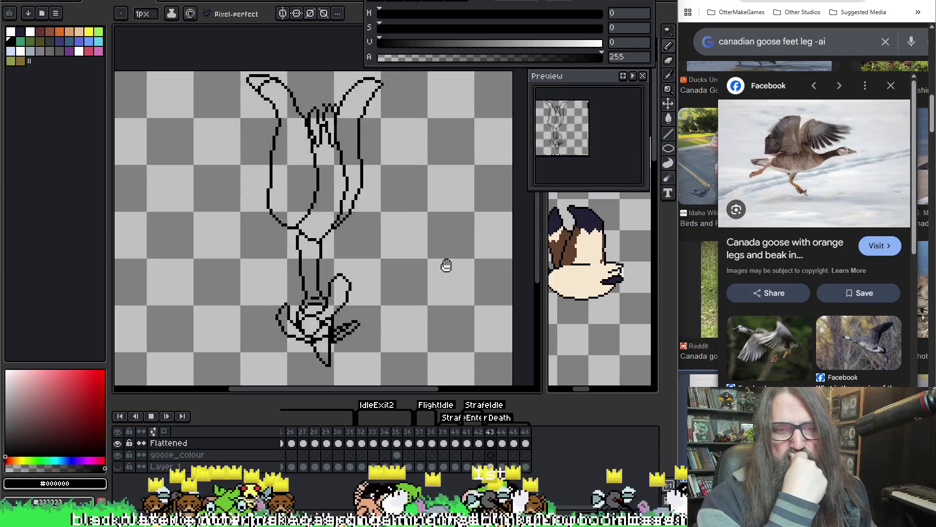
key(Return)
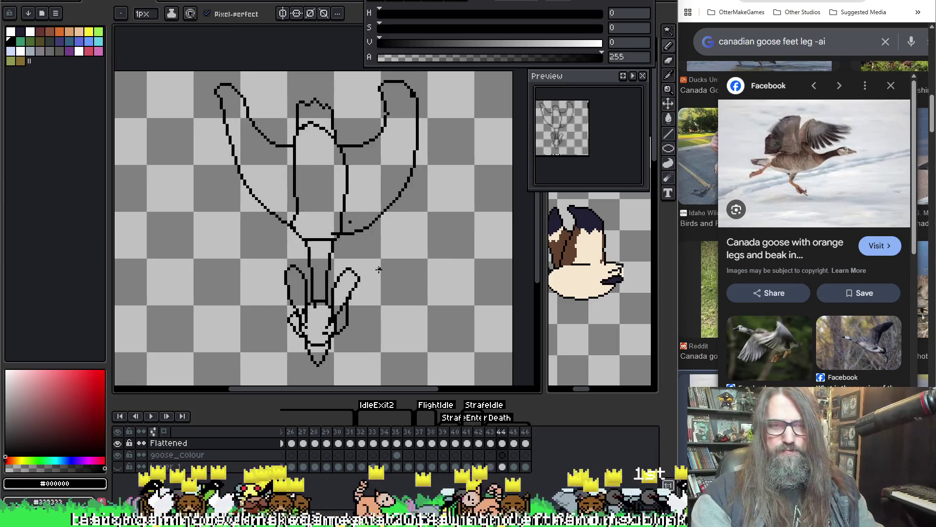
Fit the canvas in view and play the flight loop from frame 36.
key(minus)
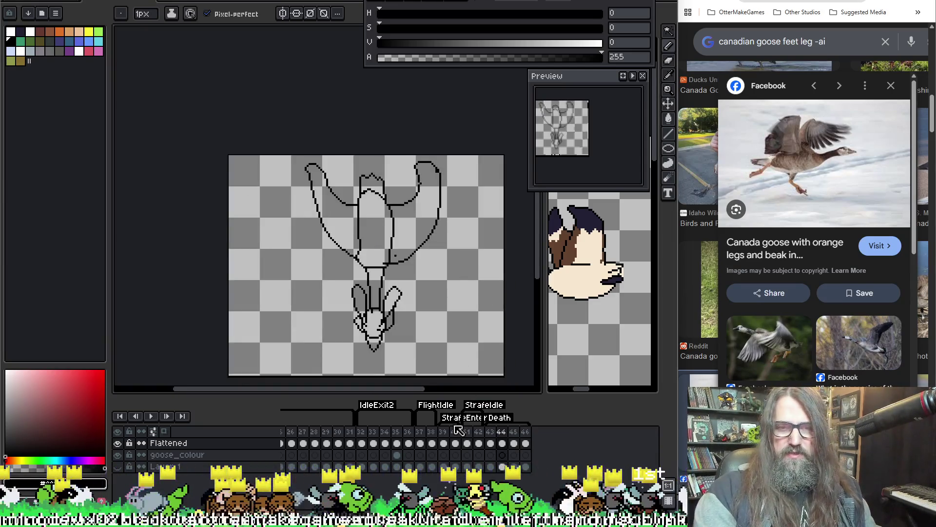
scroll(412, 455, left, 4)
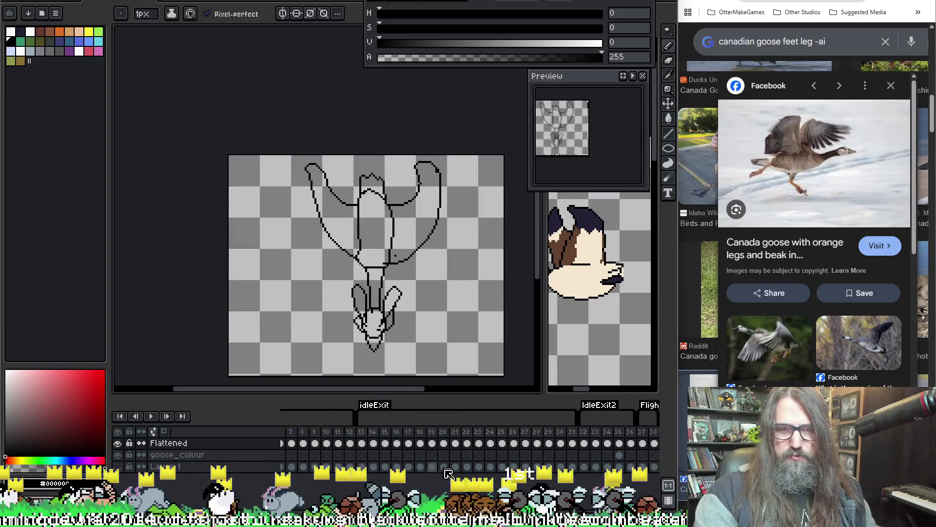
click(446, 442)
key(Return)
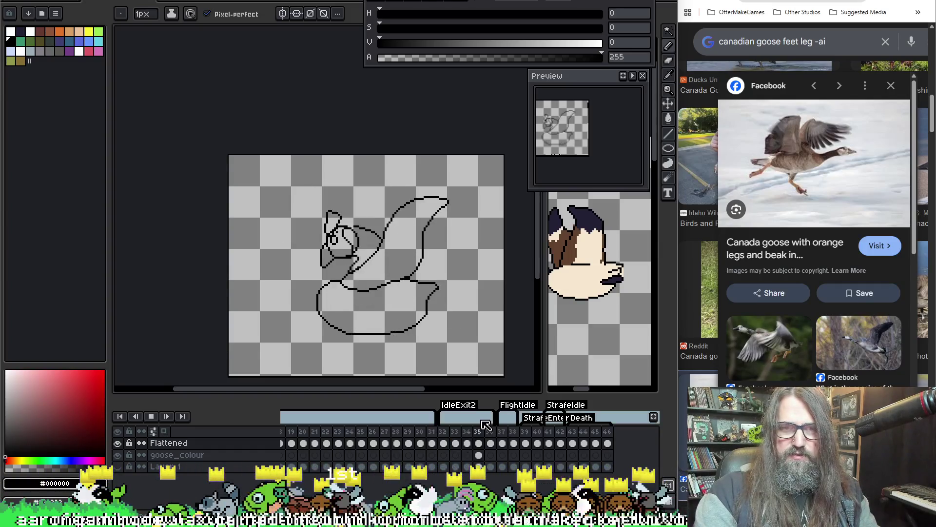
key(Return)
key(Return)
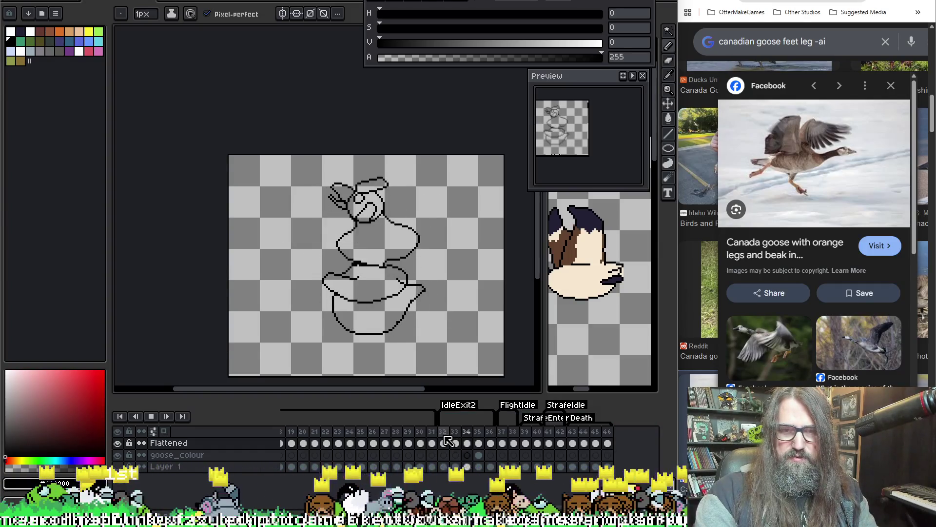
Replay the flight loop from frame 37, then save the goose animation.
key(Return)
click(502, 434)
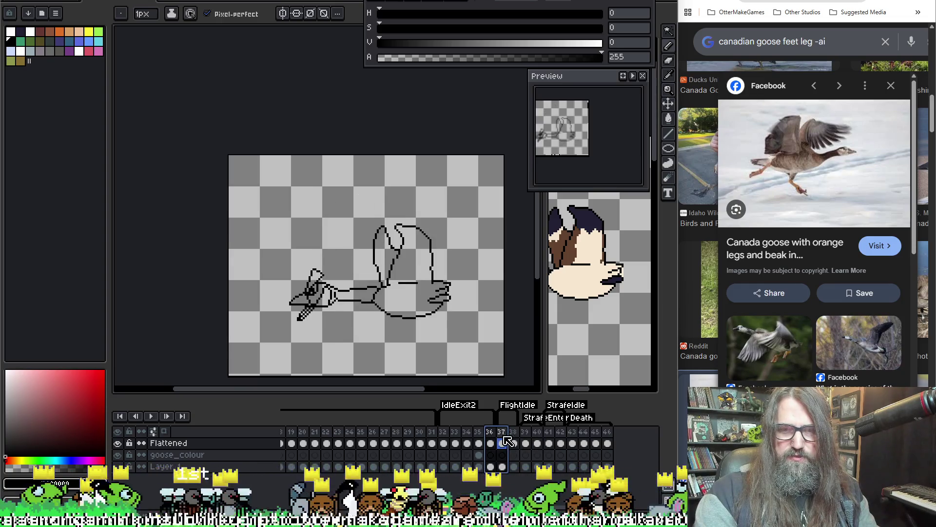
key(Return)
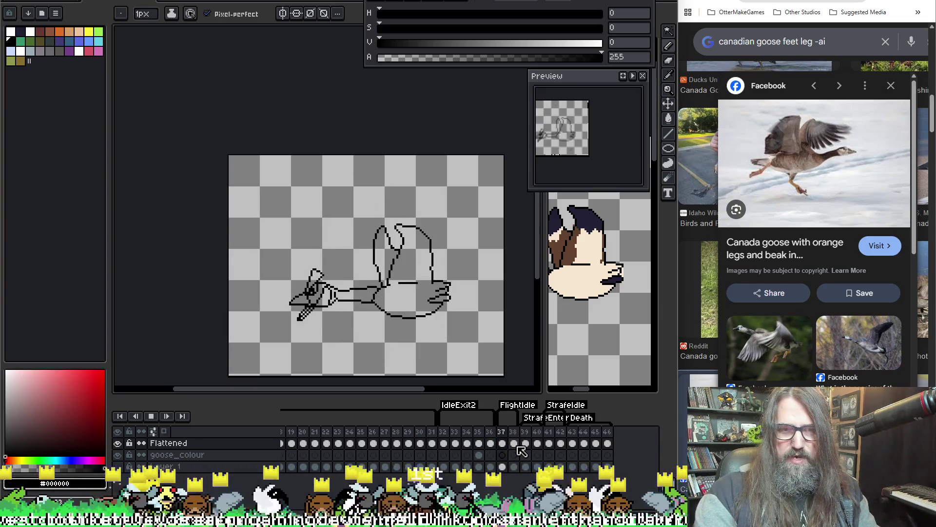
key(Return)
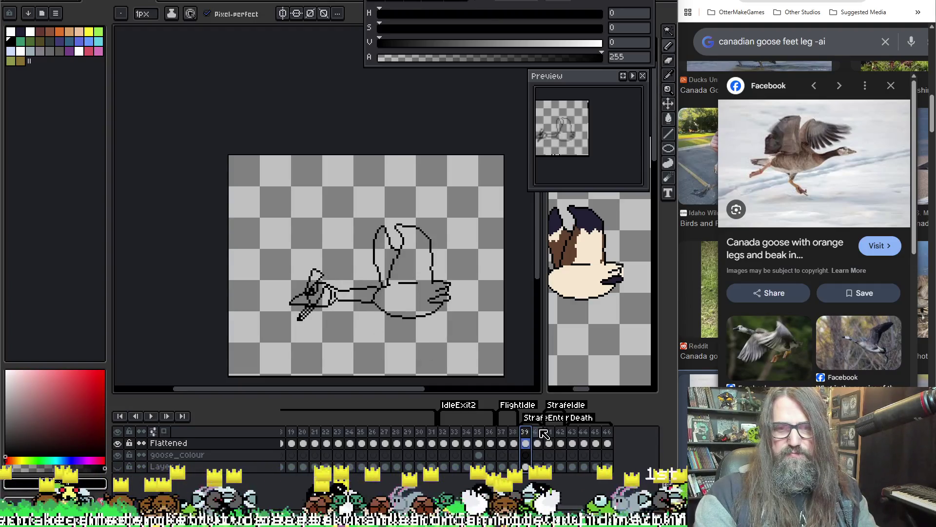
key(Return)
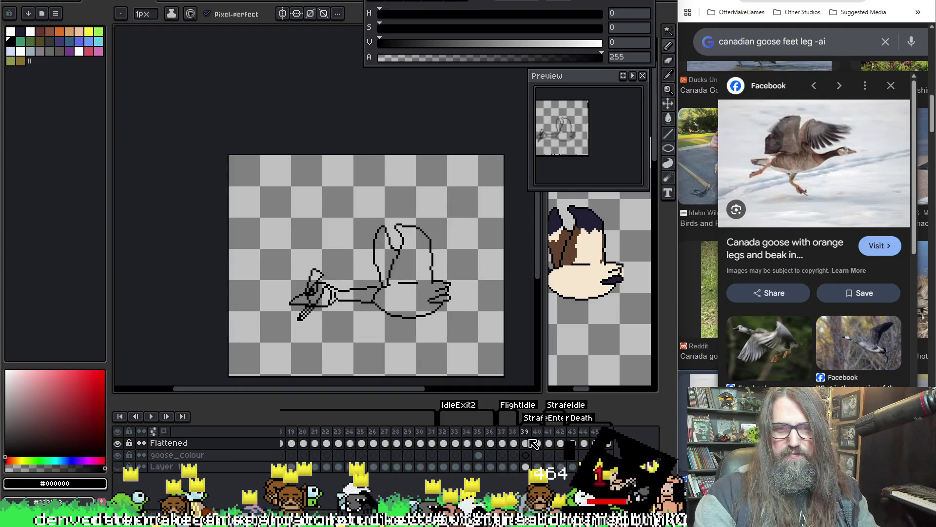
key(Return)
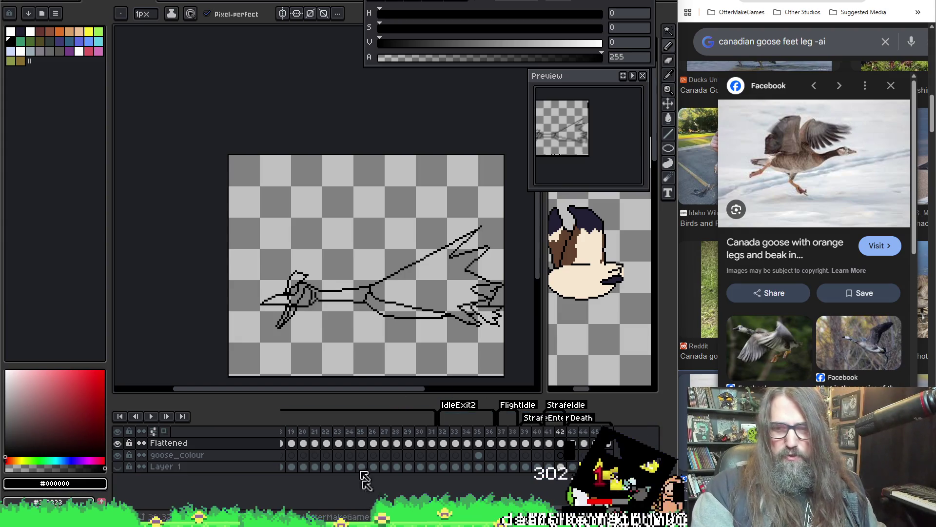
key(ctrl+s)
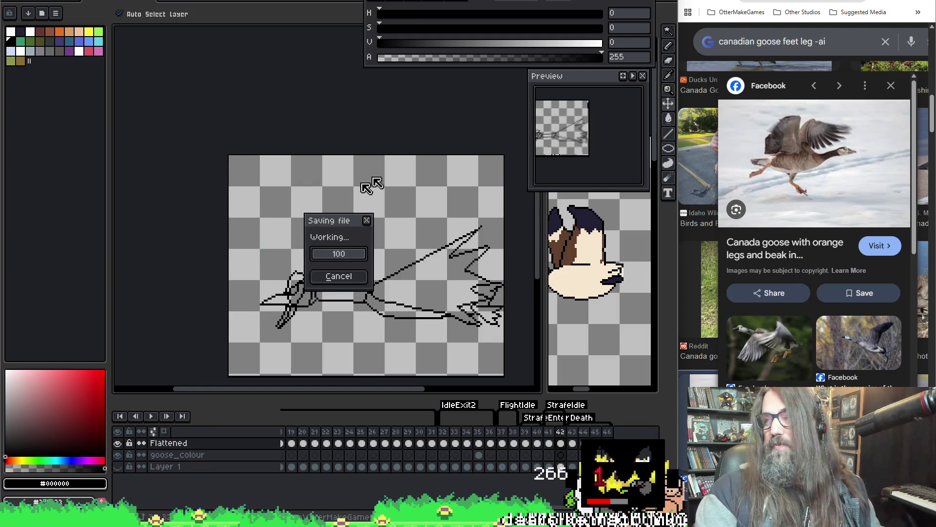